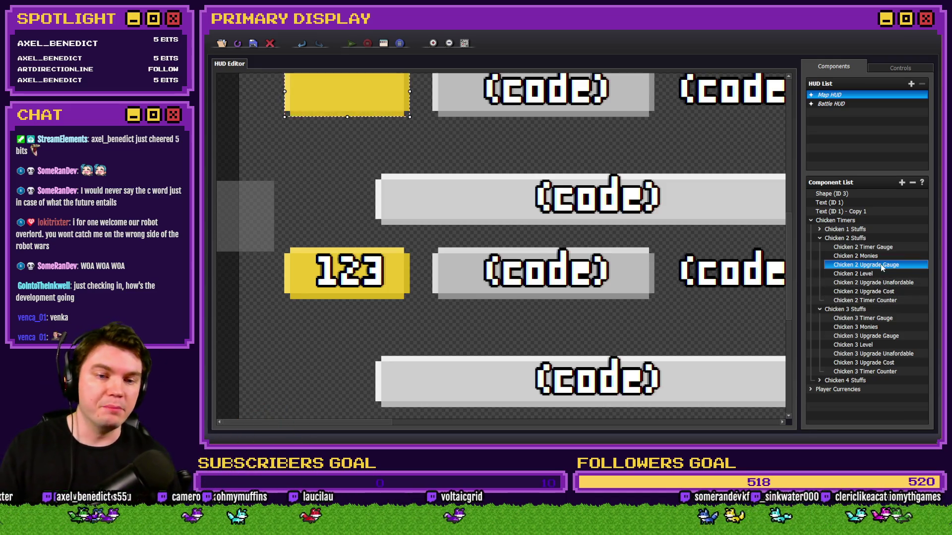
Step: Swap the Chicken 3 Upgrade Gauge's value from chicken3Level to pasted tiered code, then go to MAP001
{"action": "double_click", "coordinate": [894, 335]}
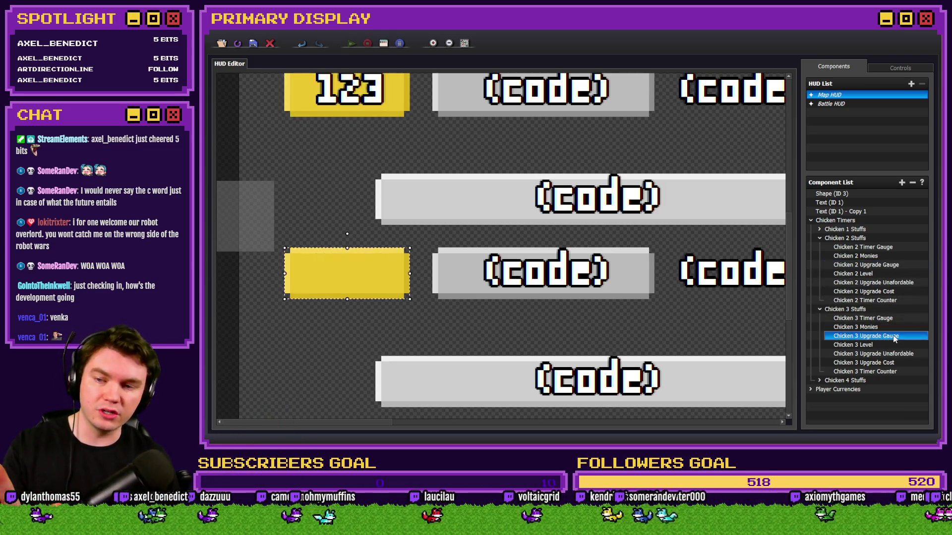
{"action": "left_click", "coordinate": [482, 269]}
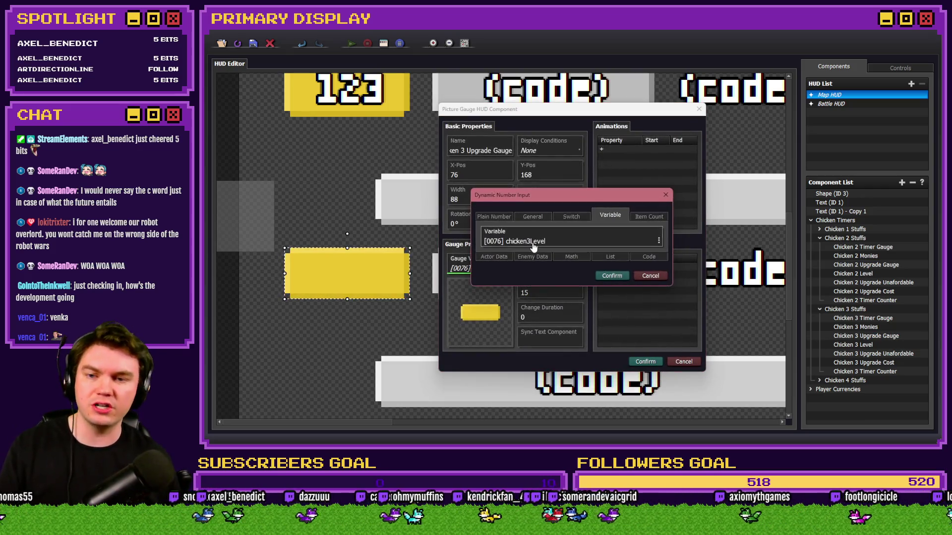
{"action": "left_click", "coordinate": [496, 242]}
{"action": "left_click", "coordinate": [641, 345]}
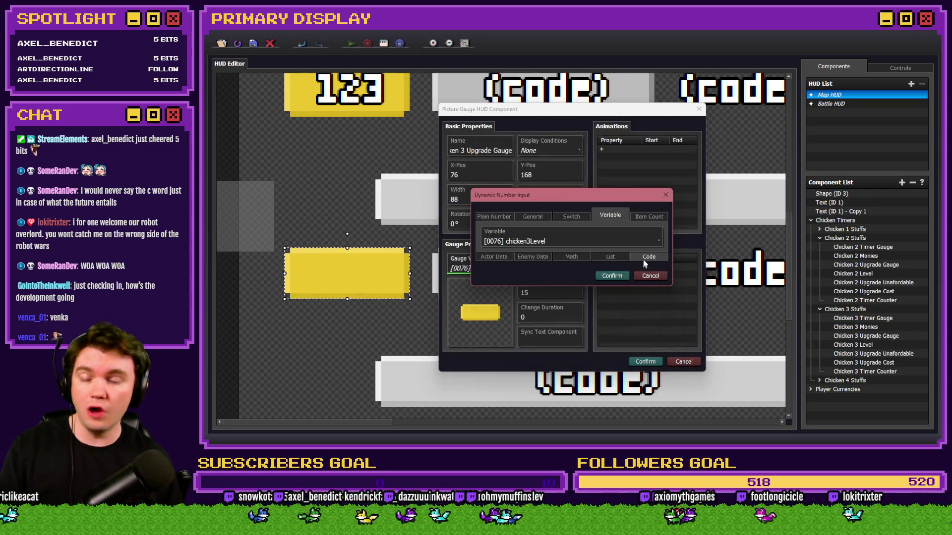
{"action": "left_click", "coordinate": [644, 258]}
{"action": "left_click", "coordinate": [546, 238]}
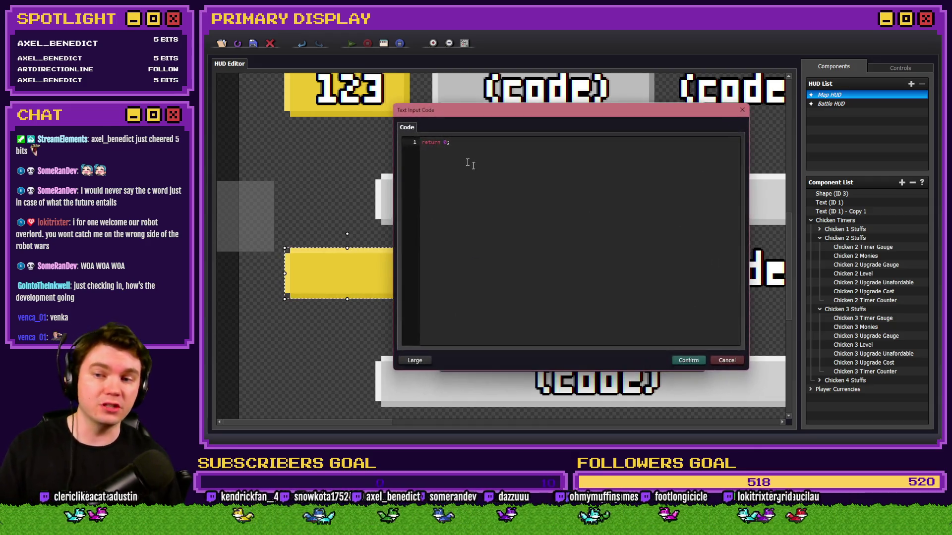
{"action": "key", "text": "ctrl+v"}
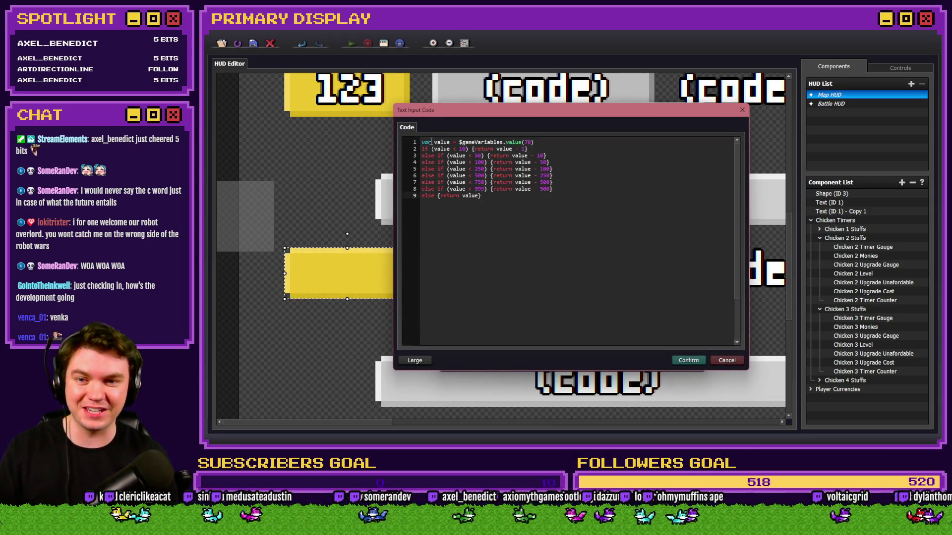
{"action": "key", "text": "alt+Tab"}
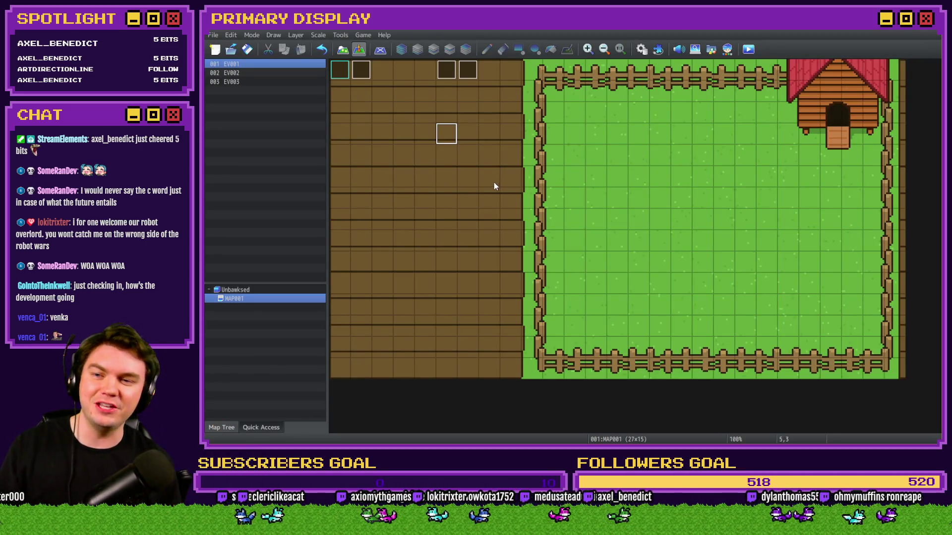
Step: Find chicken3Level's ID, 0076, via a new event's variable condition, then return to the gauge code
{"action": "double_click", "coordinate": [452, 132]}
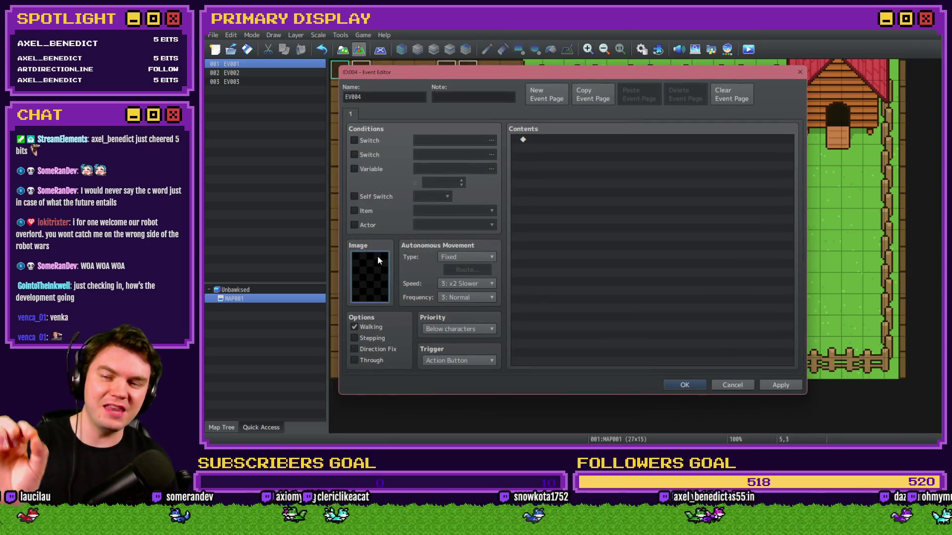
{"action": "double_click", "coordinate": [373, 268]}
{"action": "left_click", "coordinate": [712, 327]}
{"action": "left_click", "coordinate": [354, 169]}
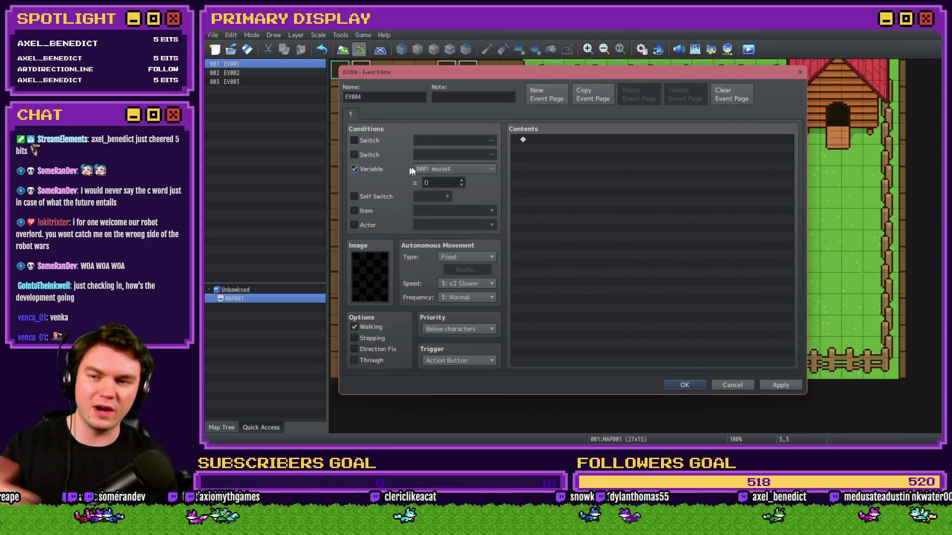
{"action": "left_click", "coordinate": [433, 169]}
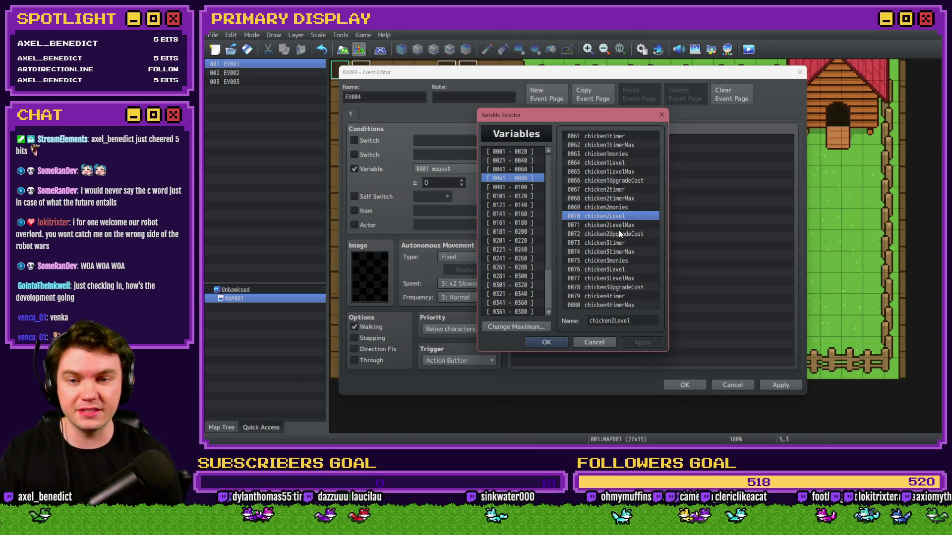
{"action": "left_click", "coordinate": [623, 269]}
{"action": "double_click", "coordinate": [600, 270]}
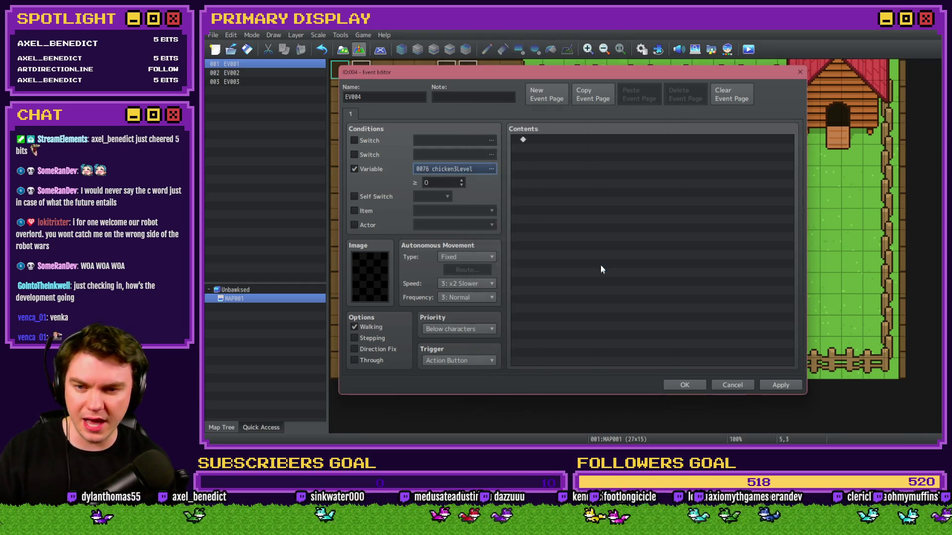
{"action": "left_click", "coordinate": [454, 170]}
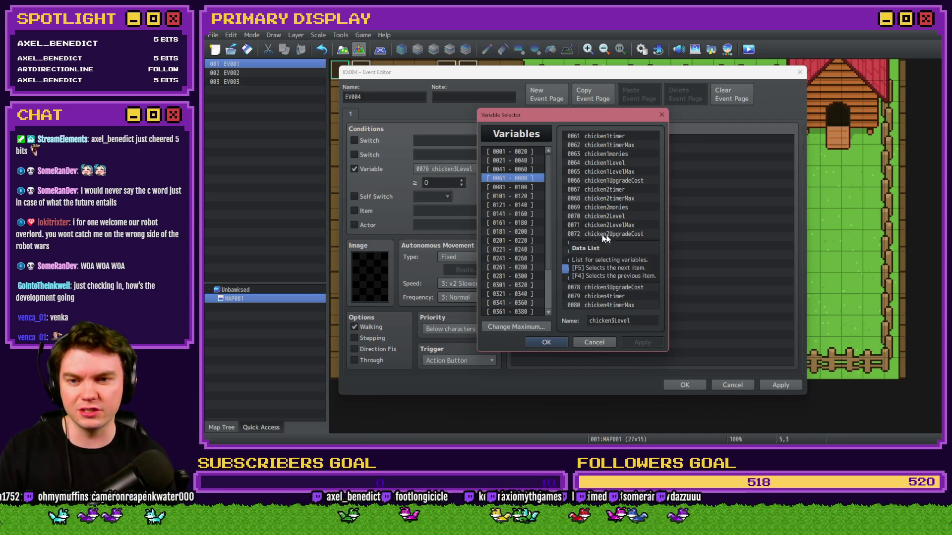
{"action": "key", "text": "alt+Tab"}
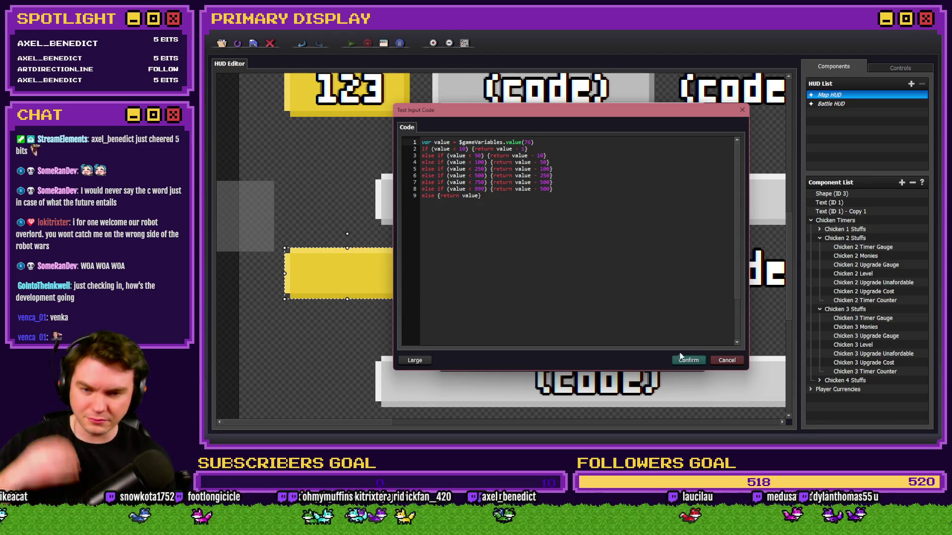
Step: Confirm the Chicken 3 gauge's tiered value code and save its settings
{"action": "left_click", "coordinate": [682, 359]}
{"action": "left_click", "coordinate": [613, 274]}
{"action": "left_click", "coordinate": [643, 360]}
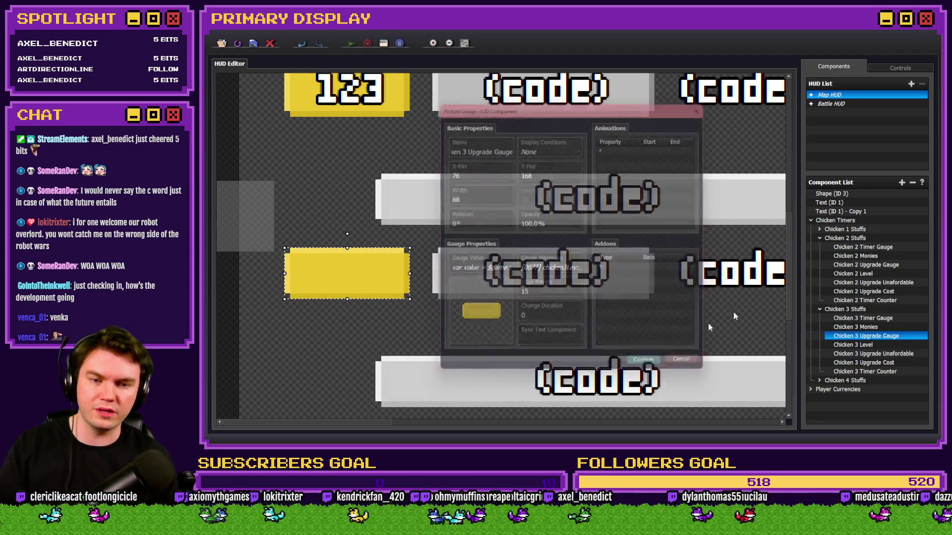
Step: Copy the Chicken 2 Upgrade Gauge's tiered maximum code
{"action": "double_click", "coordinate": [866, 265]}
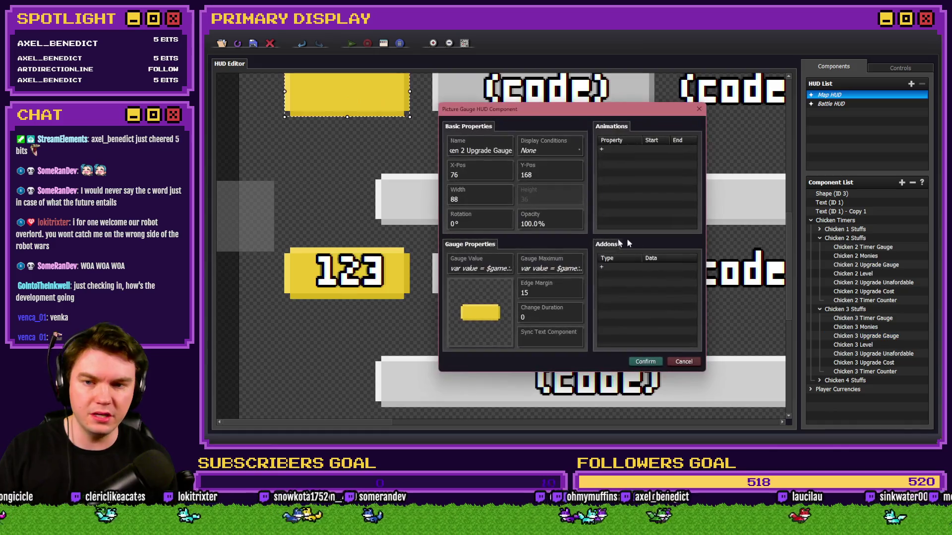
{"action": "left_click", "coordinate": [537, 265]}
{"action": "left_click", "coordinate": [554, 239]}
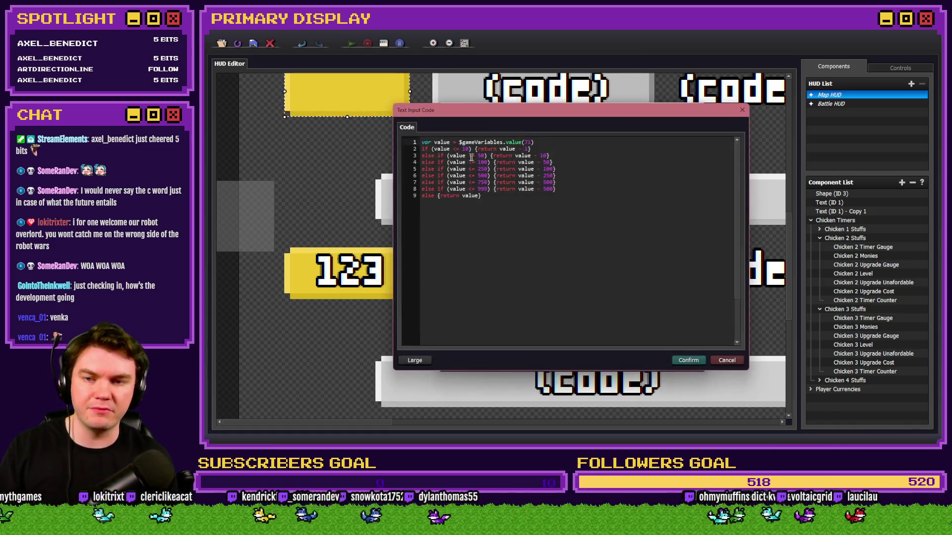
{"action": "left_click", "coordinate": [727, 360]}
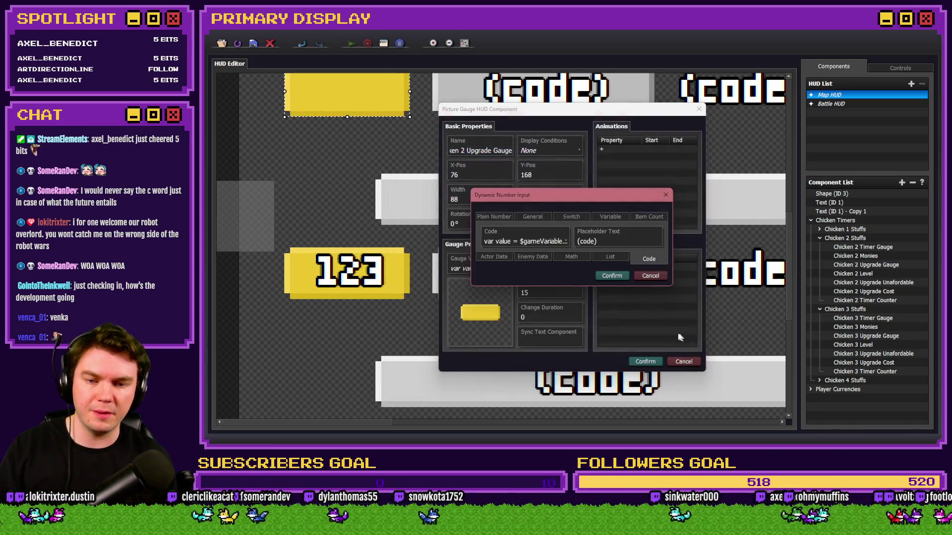
{"action": "left_click", "coordinate": [654, 278]}
{"action": "left_click", "coordinate": [684, 362]}
Step: Replace the Chicken 3 gauge's 'return 0' maximum with the copied tiered code and confirm
{"action": "double_click", "coordinate": [845, 336]}
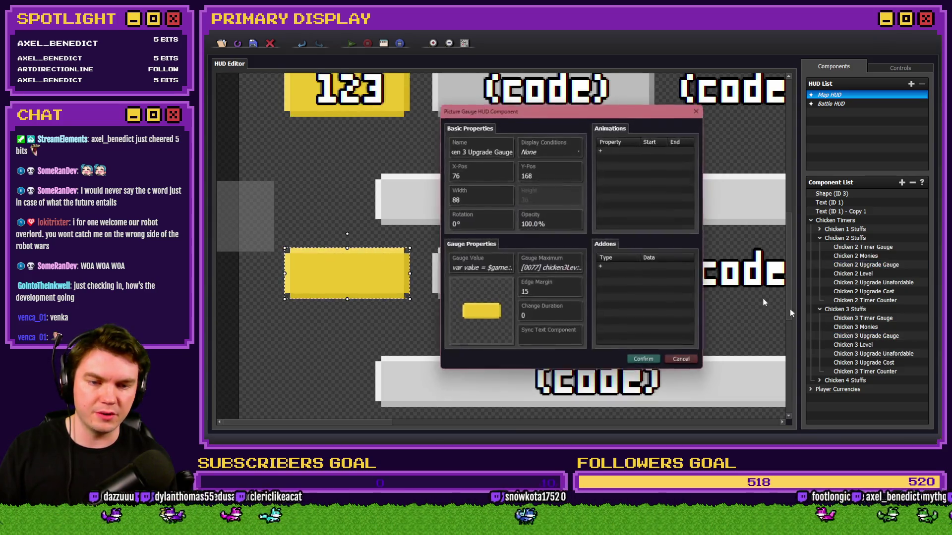
{"action": "left_click", "coordinate": [546, 268]}
{"action": "left_click", "coordinate": [610, 211]}
{"action": "left_click", "coordinate": [521, 242]}
{"action": "key", "text": "ctrl+a"}
{"action": "key", "text": "ctrl+v"}
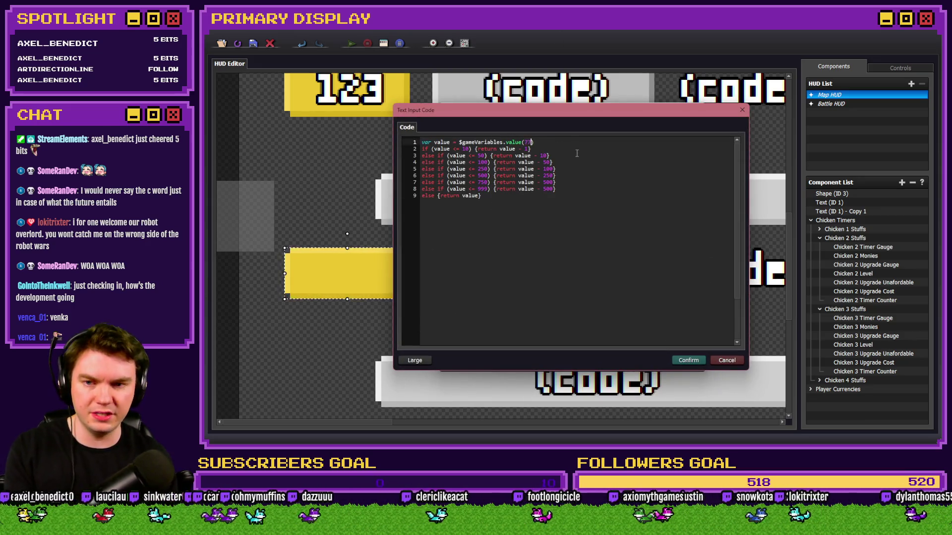
{"action": "left_click", "coordinate": [689, 361]}
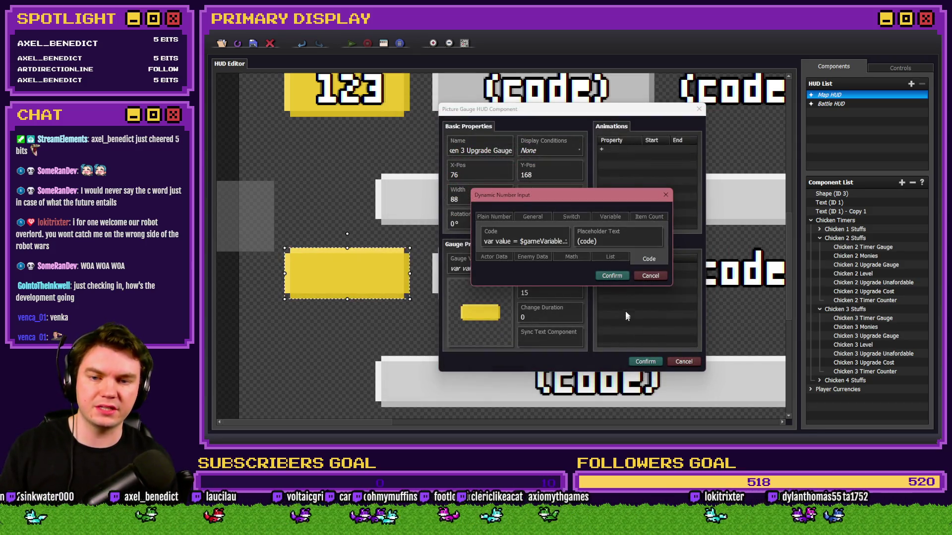
{"action": "left_click", "coordinate": [612, 276]}
{"action": "left_click", "coordinate": [646, 362]}
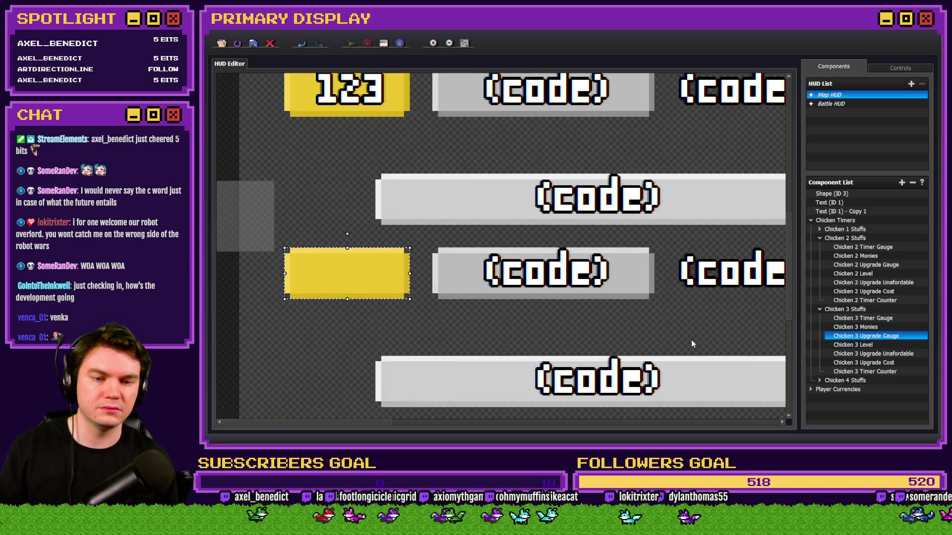
{"action": "scroll", "coordinate": [692, 343], "scroll_direction": "down", "scroll_amount": 3}
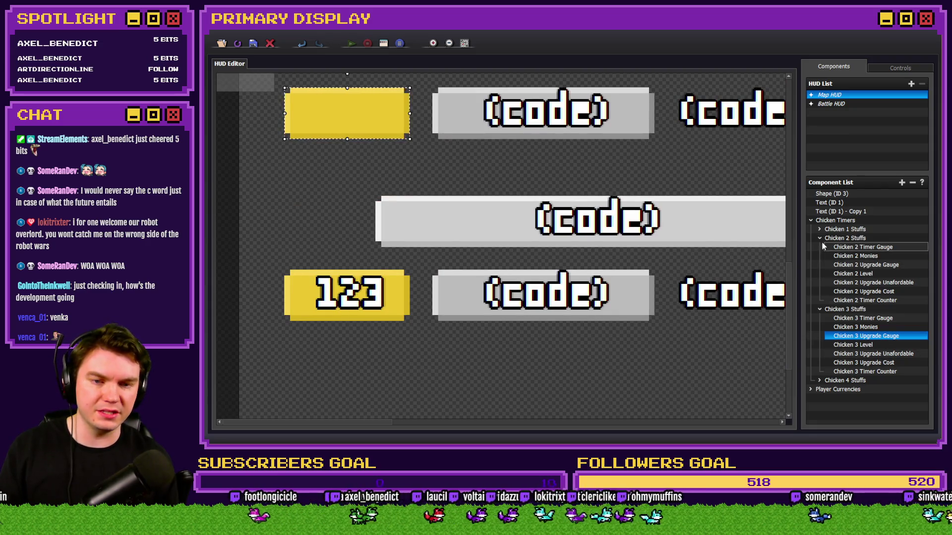
Step: Expand Chicken 4 Stuffs and paste tiered code as the Chicken 4 Upgrade Gauge's maximum
{"action": "left_click", "coordinate": [821, 239]}
{"action": "left_click", "coordinate": [819, 317]}
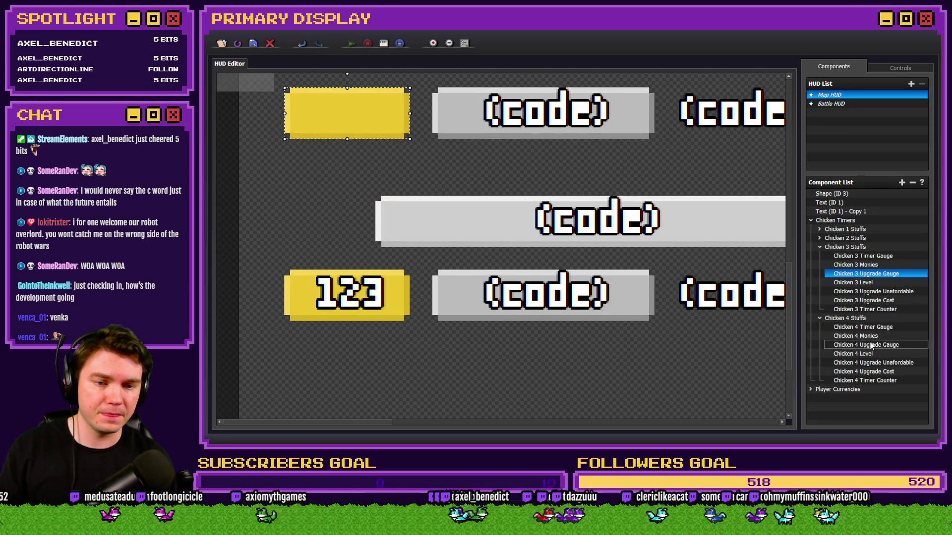
{"action": "double_click", "coordinate": [869, 275]}
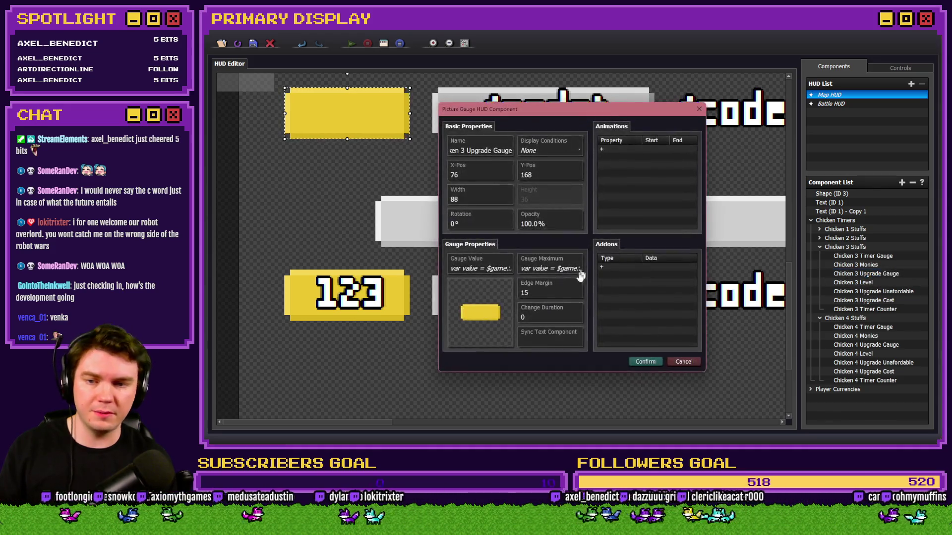
{"action": "left_click", "coordinate": [682, 362]}
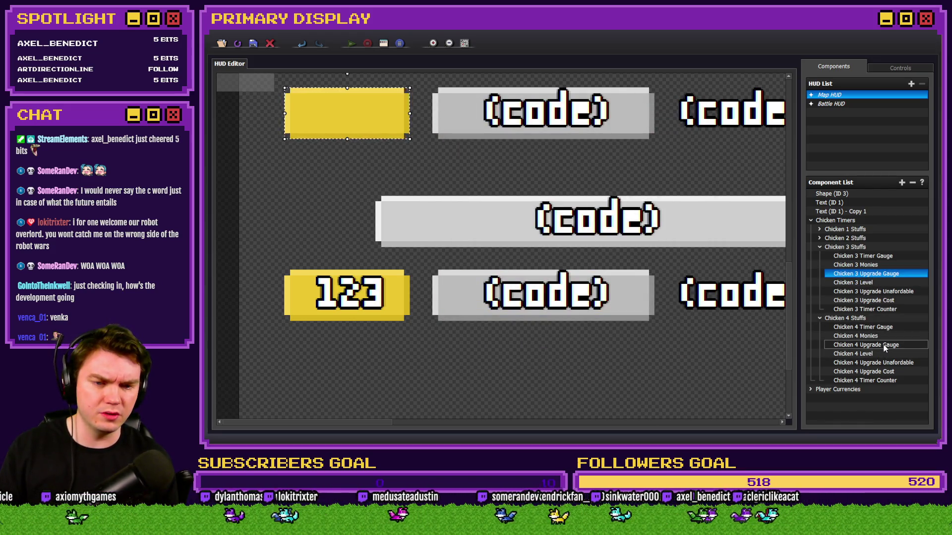
{"action": "double_click", "coordinate": [884, 346]}
{"action": "left_click", "coordinate": [537, 268]}
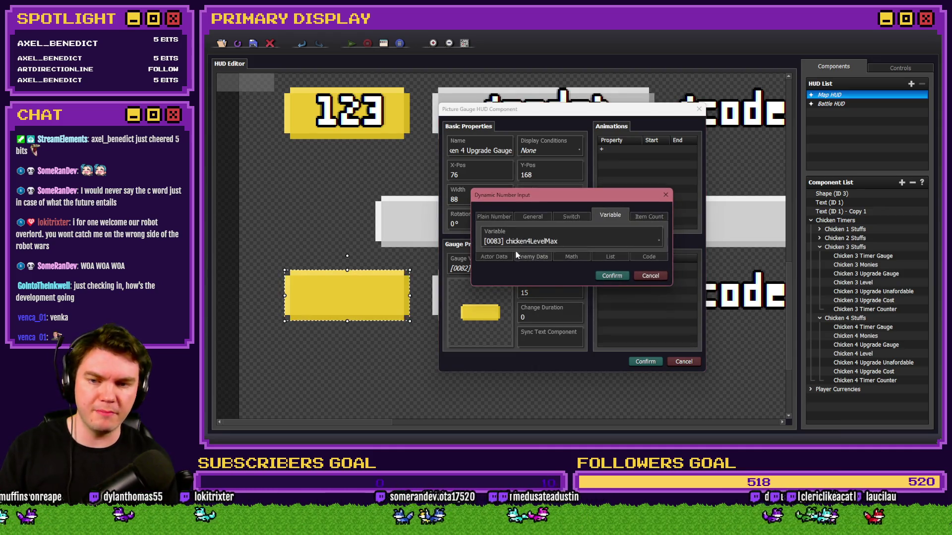
{"action": "left_click", "coordinate": [608, 344]}
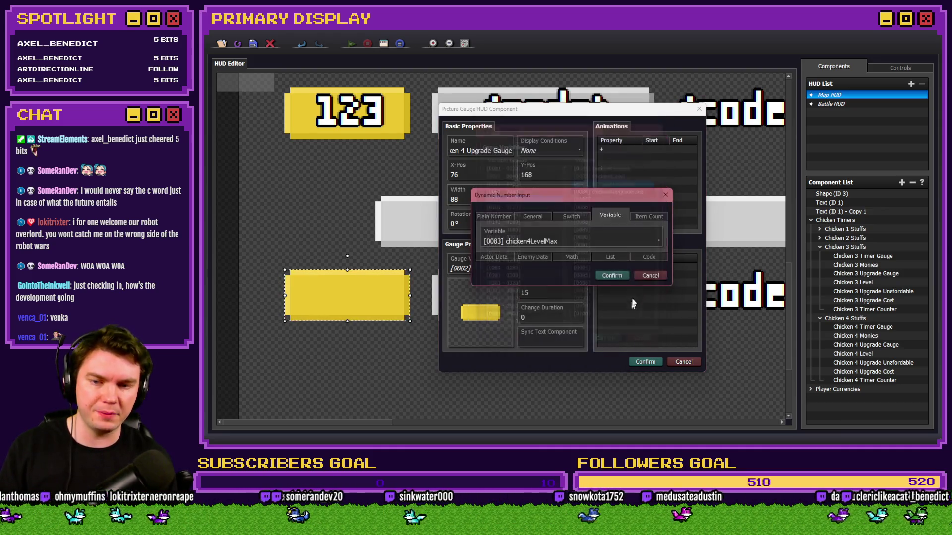
{"action": "left_click", "coordinate": [644, 255]}
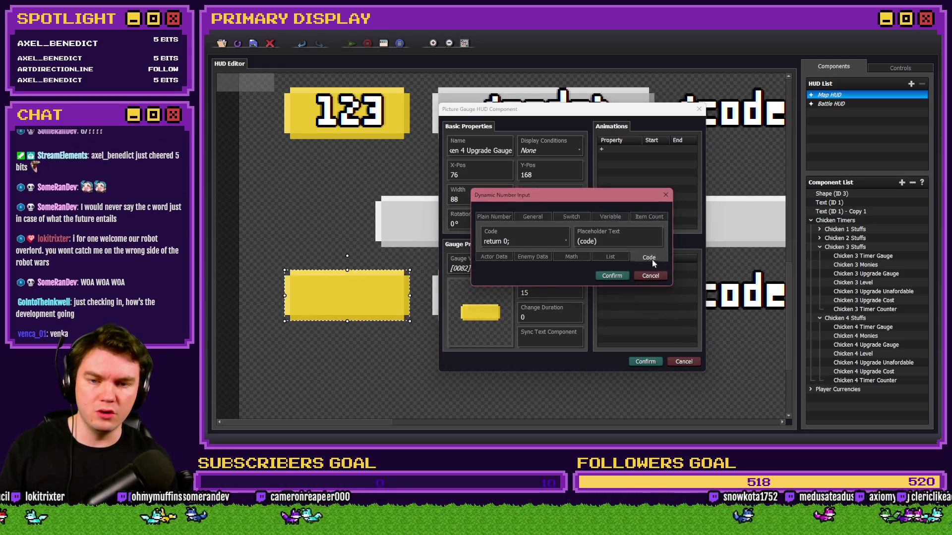
{"action": "left_click", "coordinate": [527, 240]}
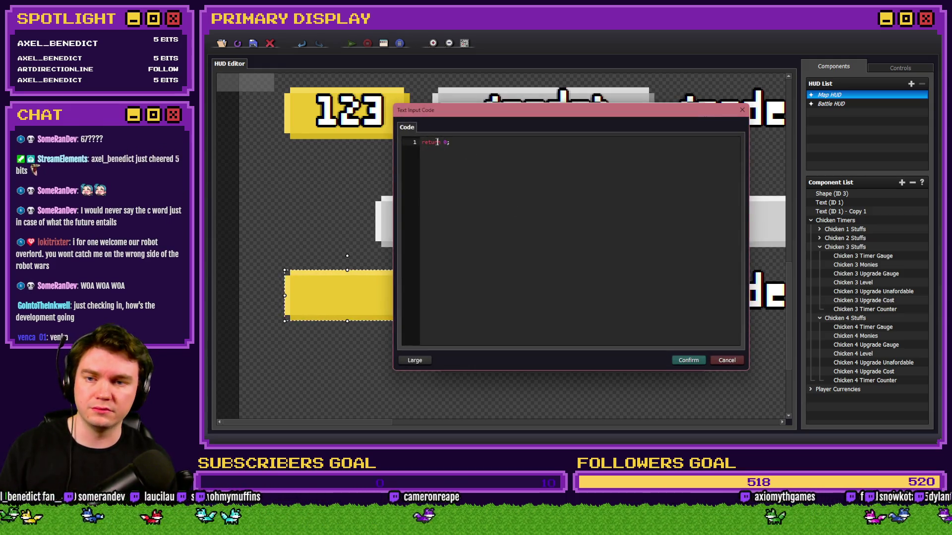
{"action": "key", "text": "ctrl+a"}
{"action": "key", "text": "ctrl+v"}
Step: Look up chicken4LevelMax's variable ID, 0083, in RPG Maker's variable list
{"action": "key", "text": "alt+Tab"}
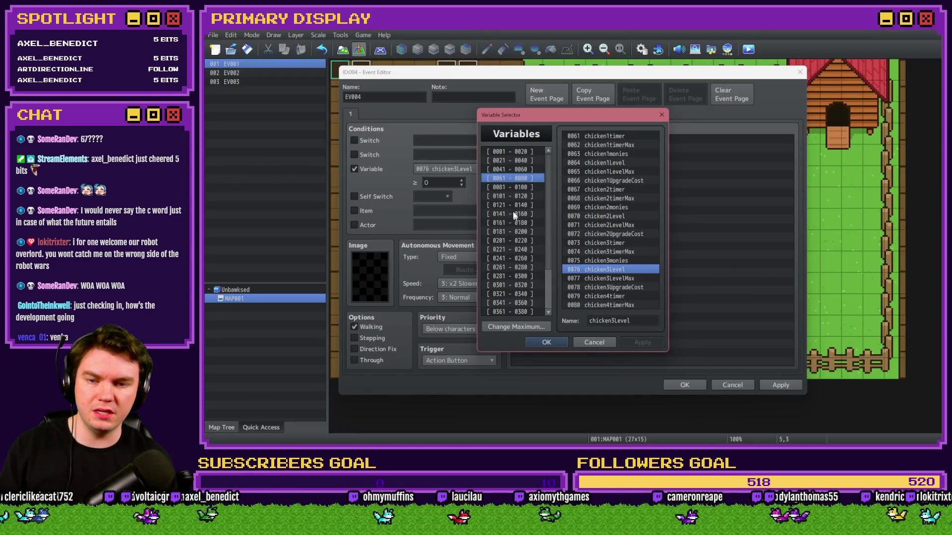
{"action": "left_click", "coordinate": [520, 188]}
{"action": "left_click", "coordinate": [604, 145]}
{"action": "left_click", "coordinate": [605, 154]}
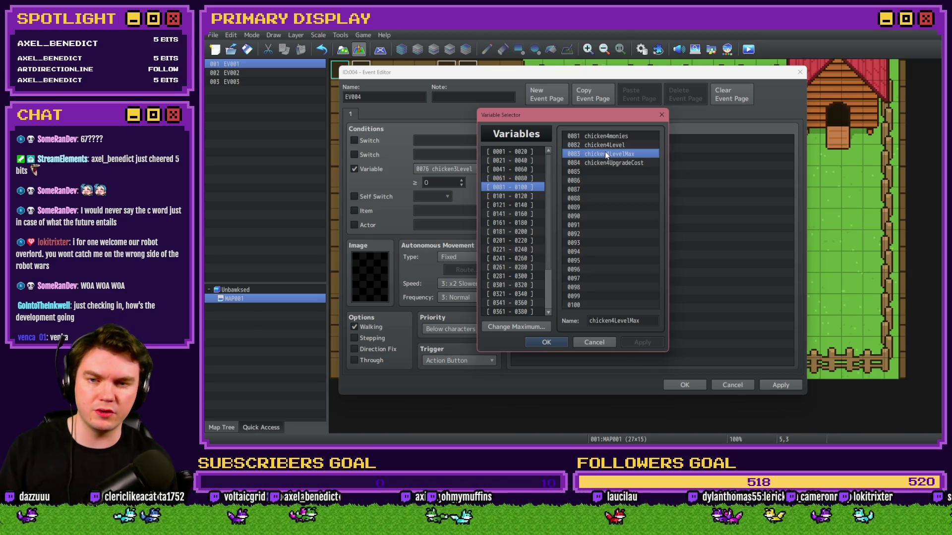
{"action": "key", "text": "alt+Tab"}
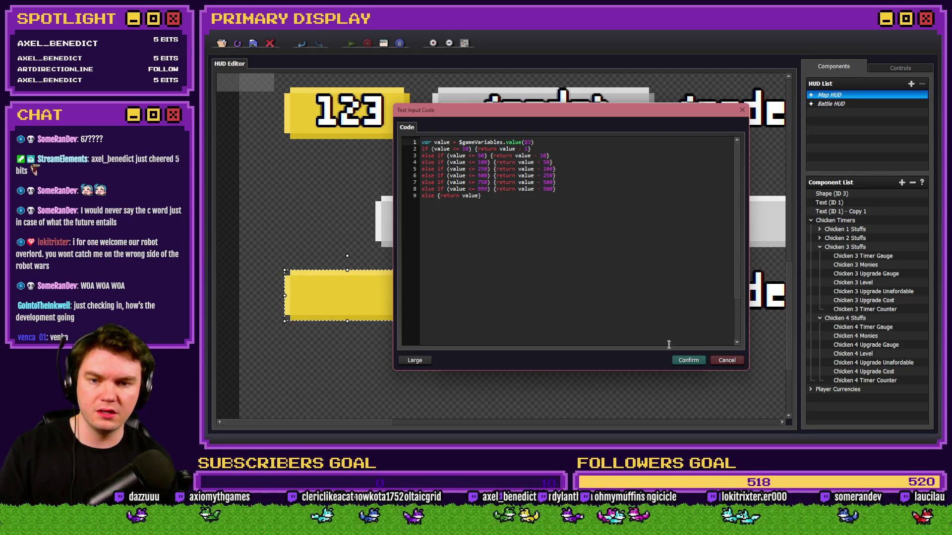
Step: Confirm the Chicken 4 gauge's maximum code and close its properties
{"action": "left_click", "coordinate": [688, 360]}
{"action": "left_click", "coordinate": [612, 273]}
{"action": "left_click", "coordinate": [643, 361]}
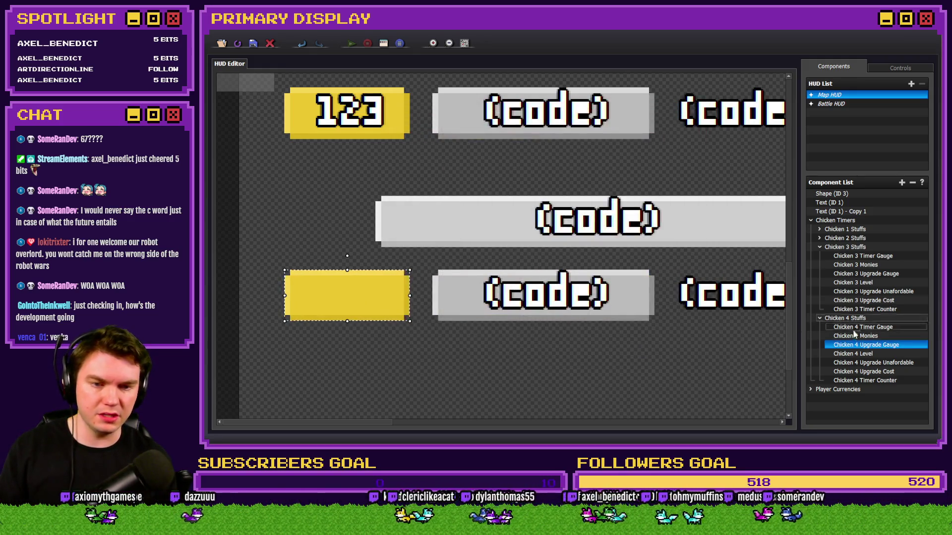
Step: Copy the Chicken 3 Upgrade Gauge's value threshold code
{"action": "double_click", "coordinate": [866, 274]}
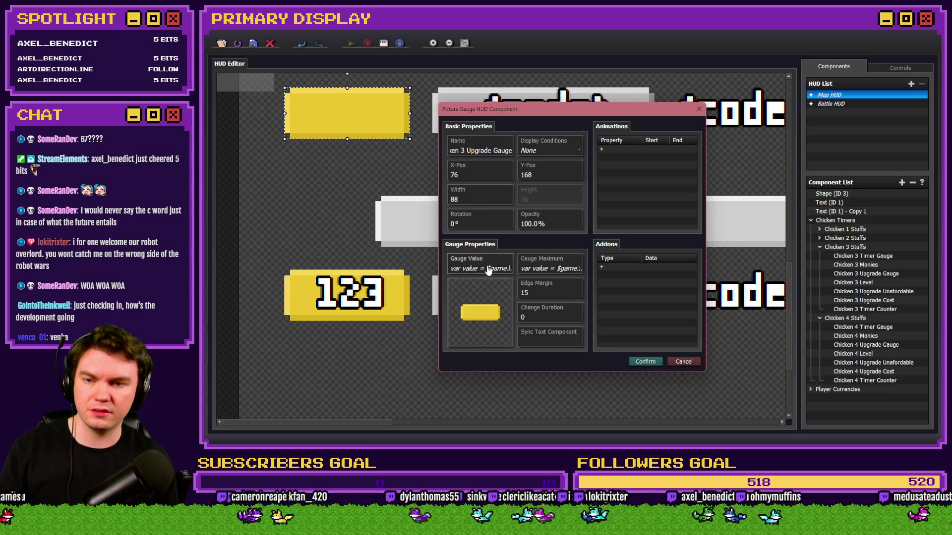
{"action": "left_click", "coordinate": [489, 269]}
{"action": "left_click", "coordinate": [526, 241]}
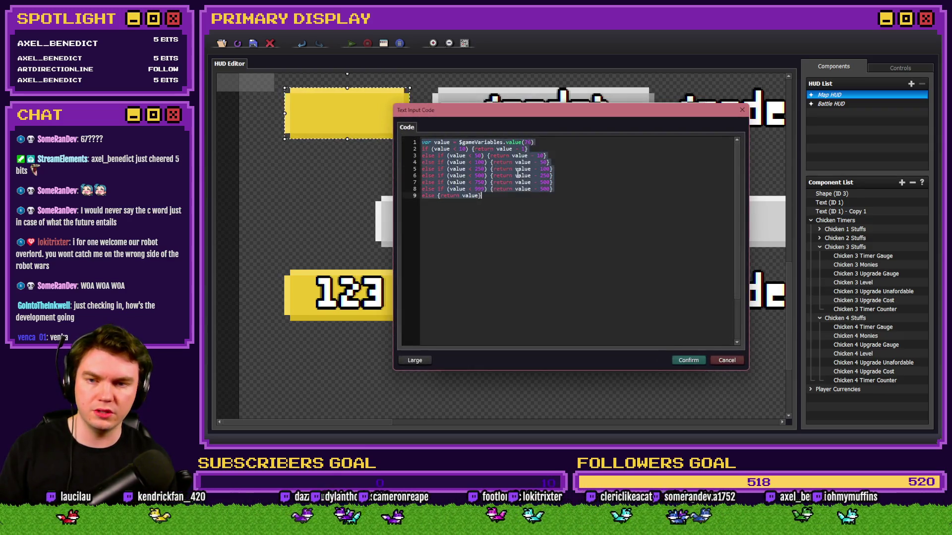
{"action": "left_click", "coordinate": [727, 360]}
{"action": "left_click", "coordinate": [650, 274]}
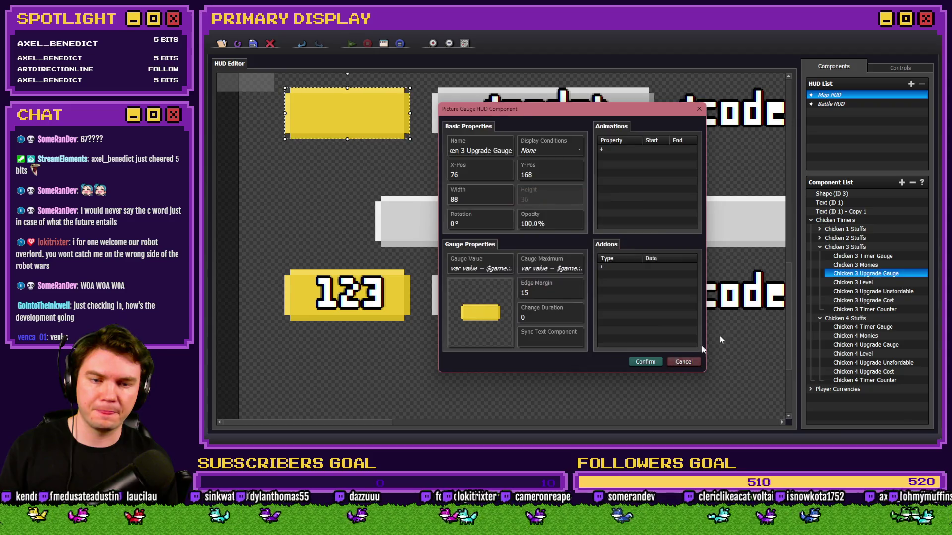
{"action": "left_click", "coordinate": [682, 361]}
Step: Replace the Chicken 4 gauge's value with the copied threshold code
{"action": "double_click", "coordinate": [866, 345]}
{"action": "left_click", "coordinate": [489, 268]}
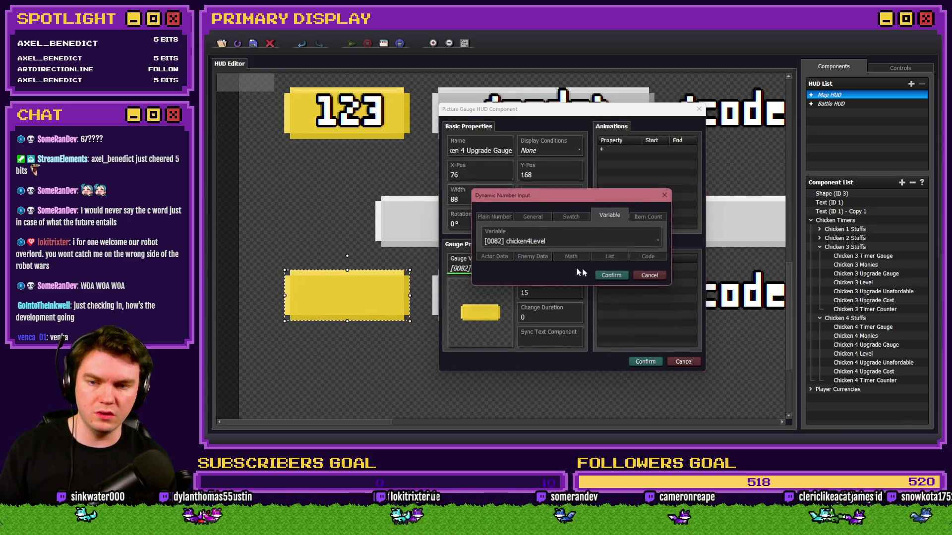
{"action": "left_click", "coordinate": [646, 258]}
{"action": "left_click", "coordinate": [526, 241]}
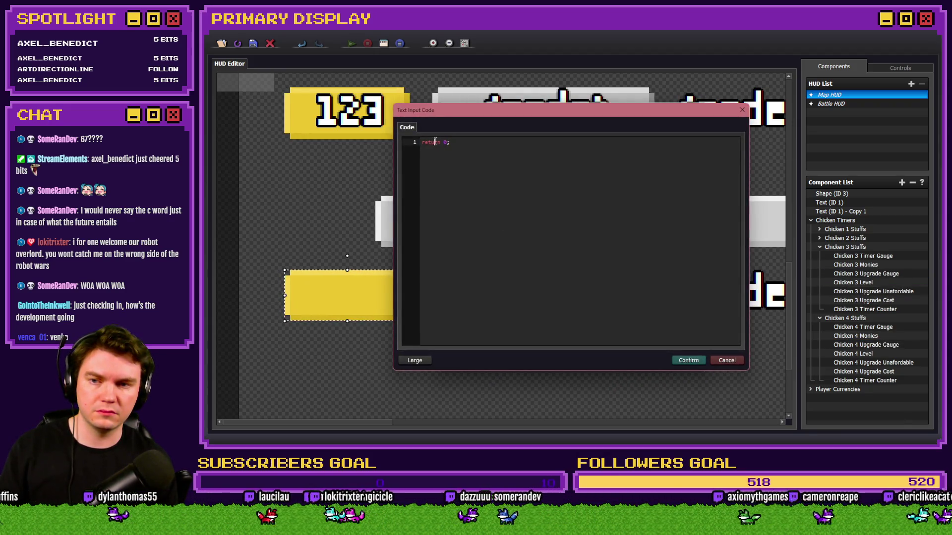
{"action": "key", "text": "ctrl+a"}
{"action": "key", "text": "ctrl+v"}
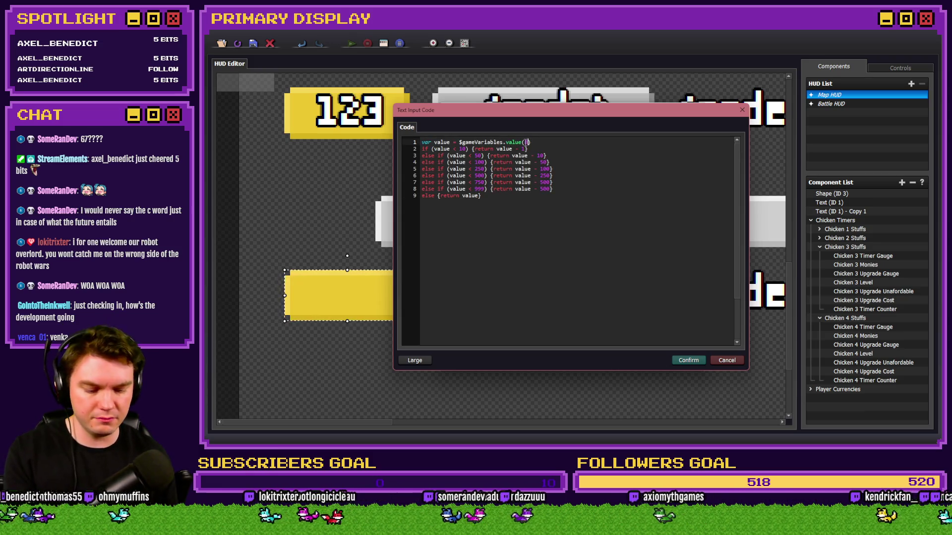
{"action": "left_click", "coordinate": [688, 360]}
Step: Confirm the Chicken 4 gauge's value settings and save the HUD
{"action": "left_click", "coordinate": [612, 278]}
{"action": "left_click", "coordinate": [653, 362]}
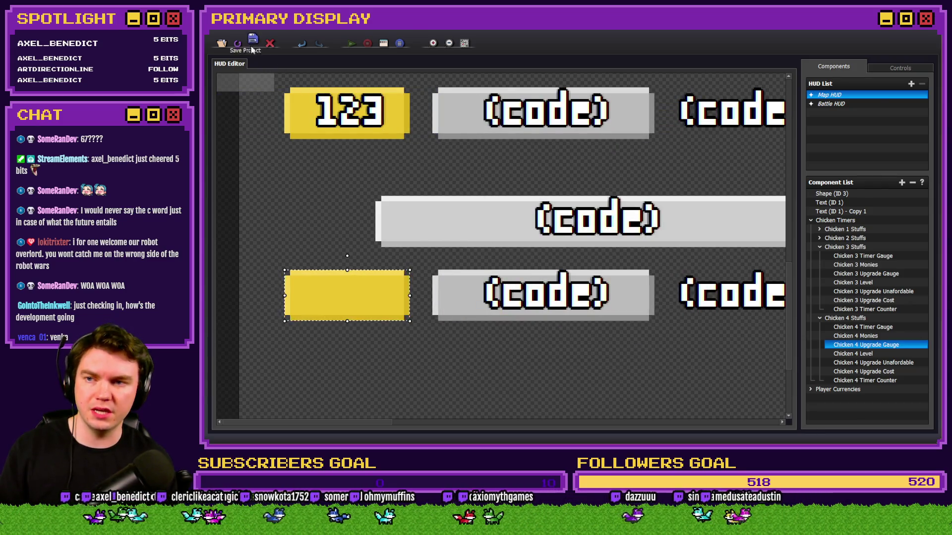
{"action": "key", "text": "alt+Tab"}
Step: Discard the lookup event and launch a playtest
{"action": "left_click", "coordinate": [608, 343]}
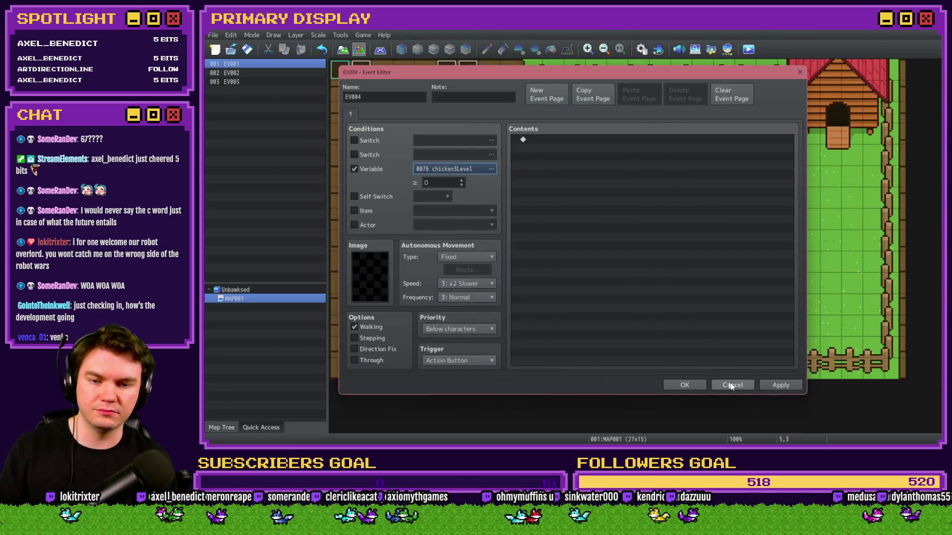
{"action": "left_click", "coordinate": [730, 385]}
{"action": "left_click", "coordinate": [551, 247]}
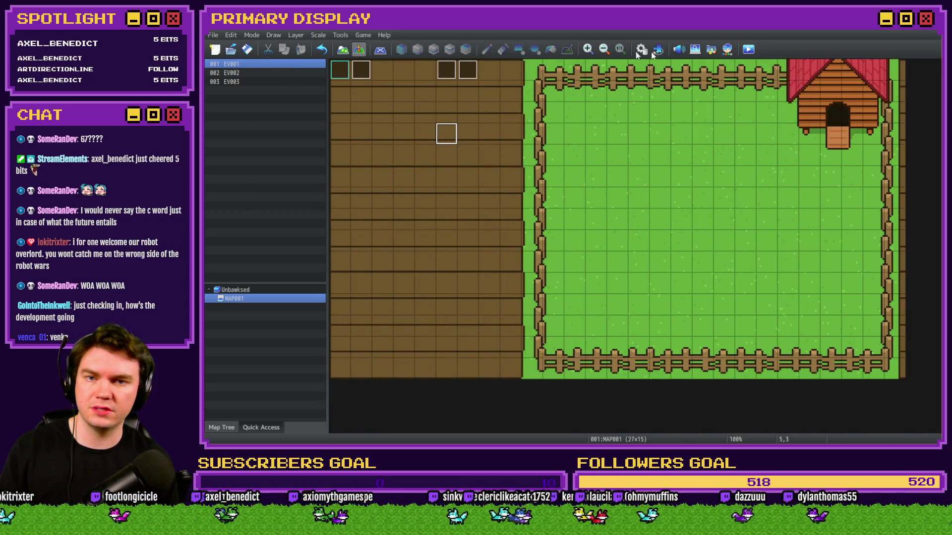
{"action": "key", "text": "ctrl+r"}
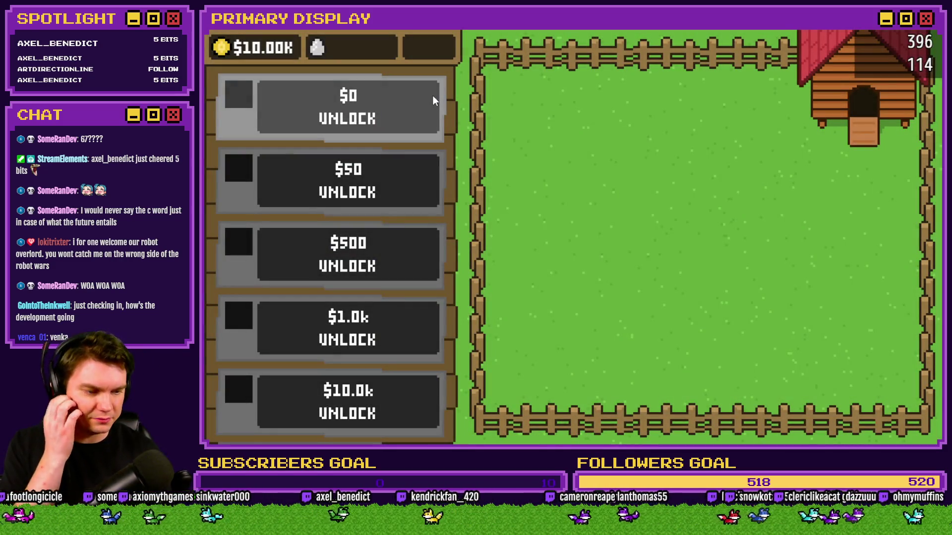
Step: Unlock the first four chickens ($0, $50, $500, $1.0k) and open their crates
{"action": "left_click", "coordinate": [336, 123]}
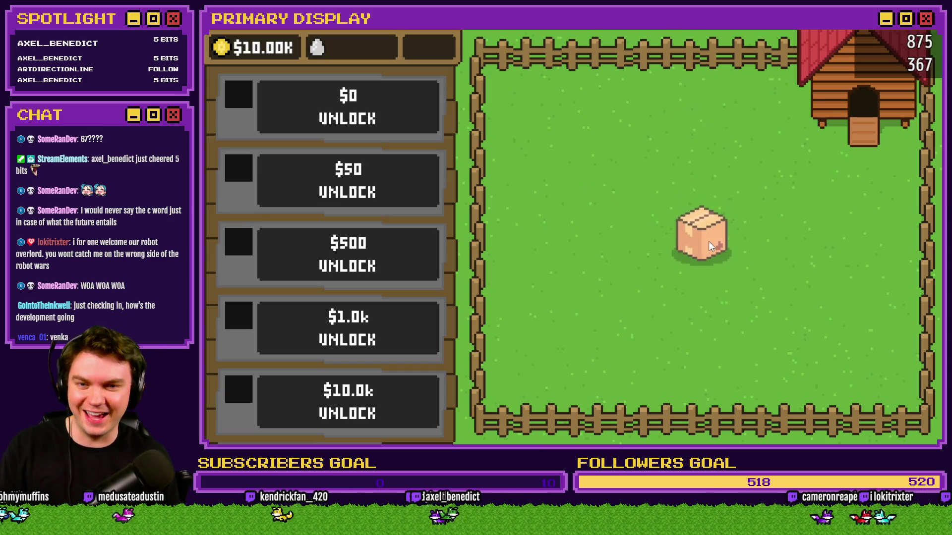
{"action": "left_click", "coordinate": [711, 243]}
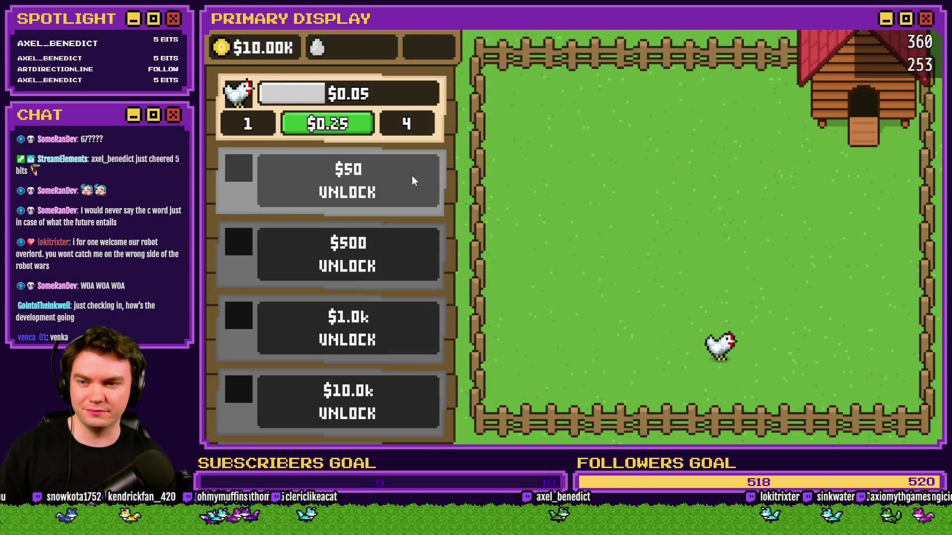
{"action": "left_click", "coordinate": [412, 176]}
{"action": "left_click", "coordinate": [710, 241]}
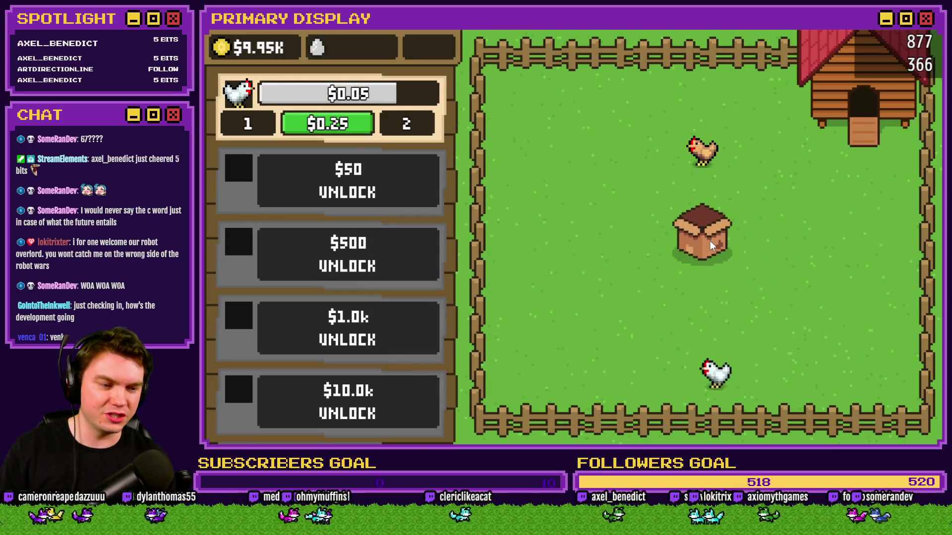
{"action": "left_click", "coordinate": [377, 254]}
{"action": "left_click", "coordinate": [697, 233]}
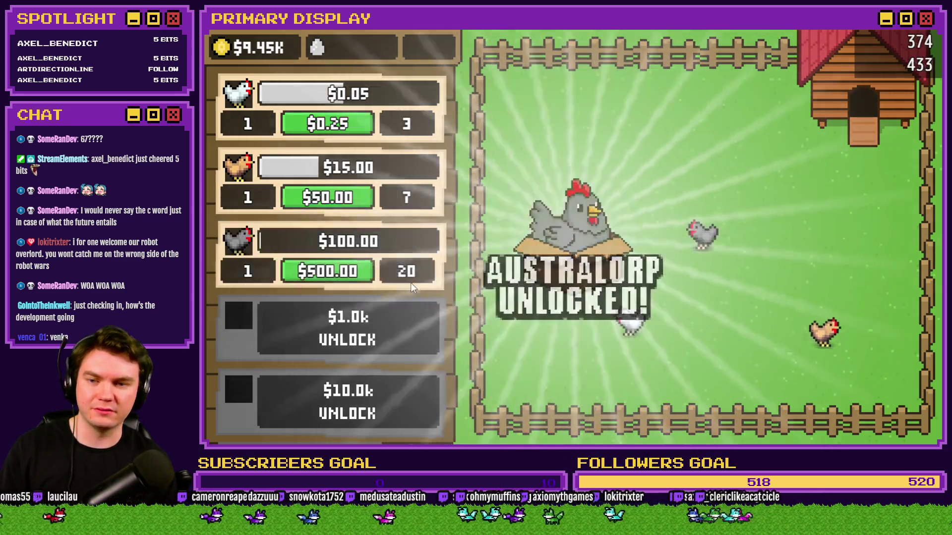
{"action": "left_click", "coordinate": [411, 278]}
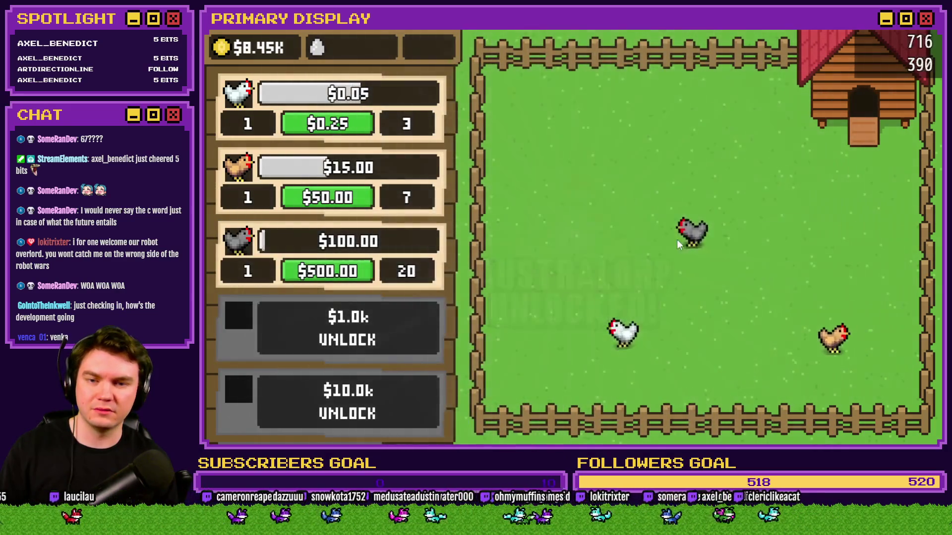
{"action": "left_click", "coordinate": [706, 242]}
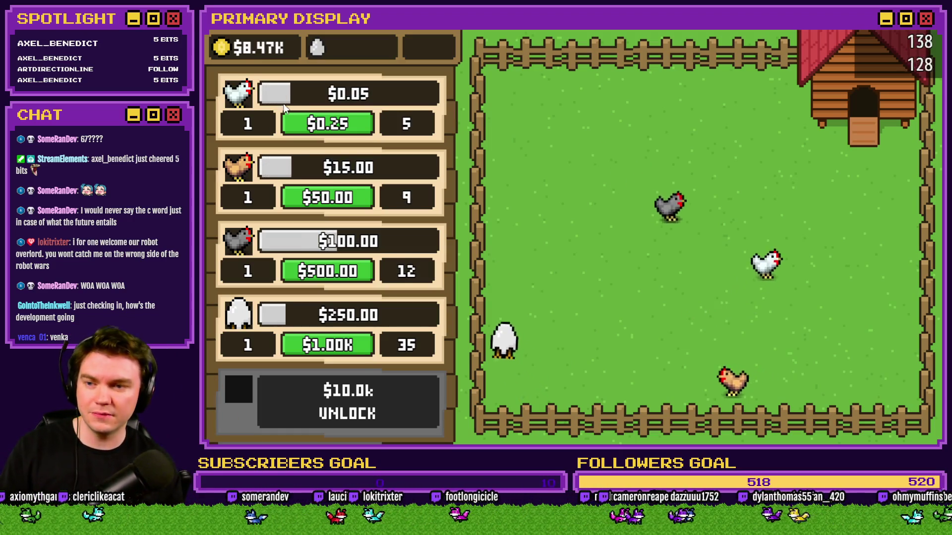
Step: Buy a level each for the Homebody and third chicken, then end the playtest
{"action": "left_click", "coordinate": [325, 349]}
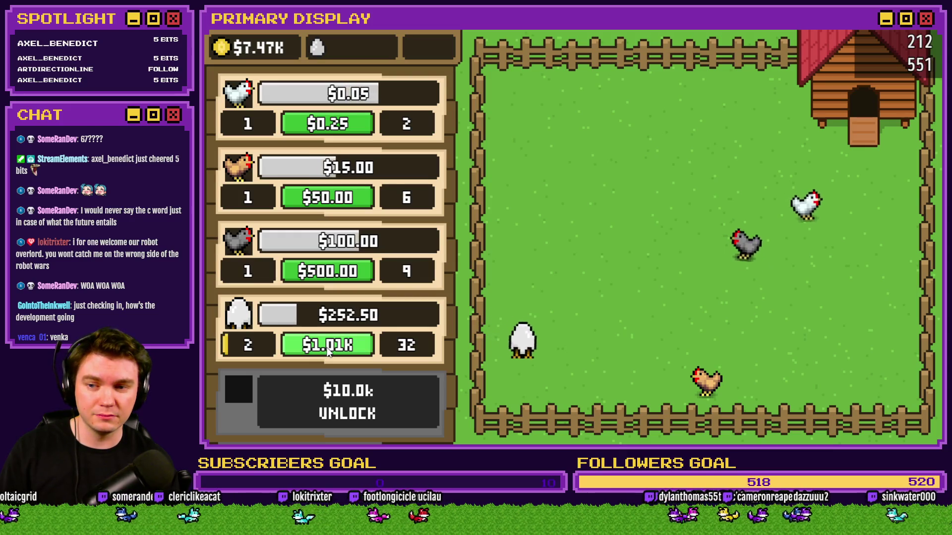
{"action": "left_click", "coordinate": [314, 275]}
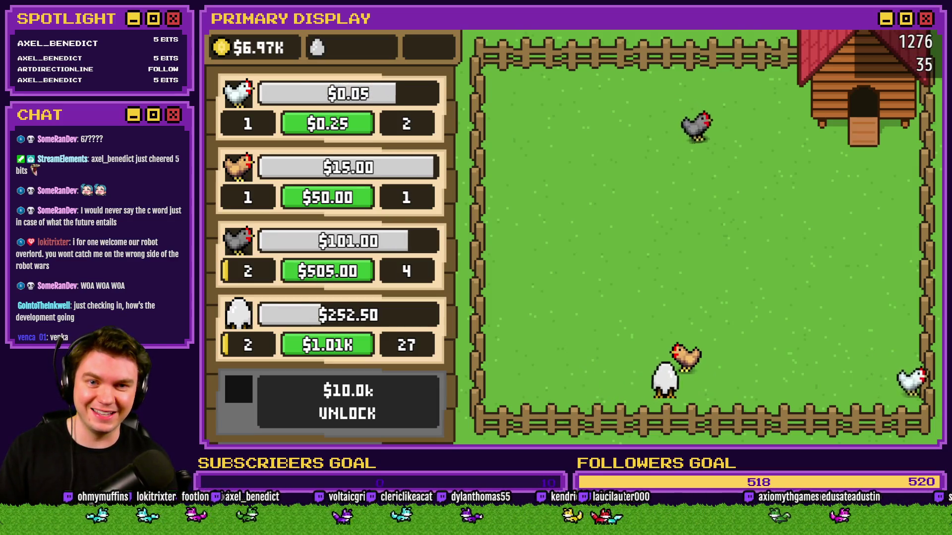
{"action": "key", "text": "alt+F4"}
Step: Set EV001's starting playerMonies to 99999999 and start a new playtest
{"action": "double_click", "coordinate": [364, 72]}
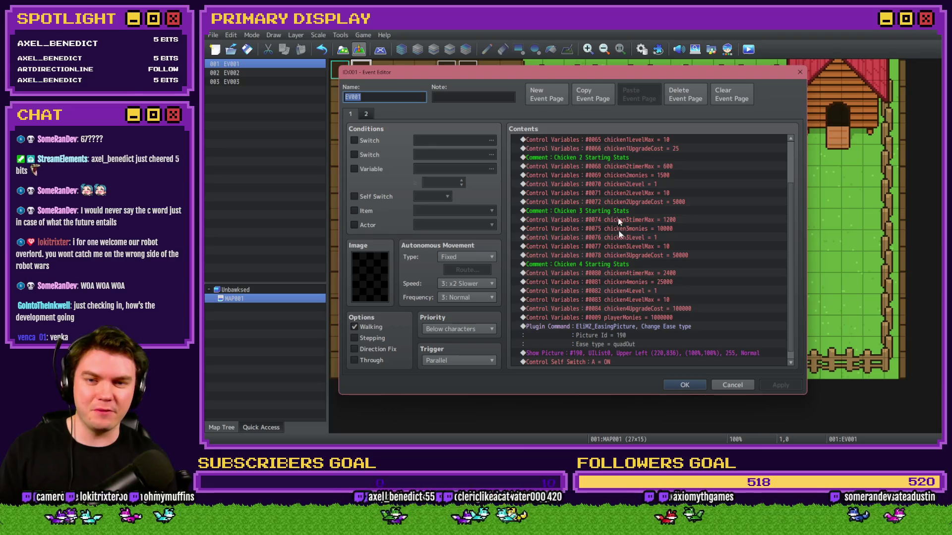
{"action": "double_click", "coordinate": [633, 319]}
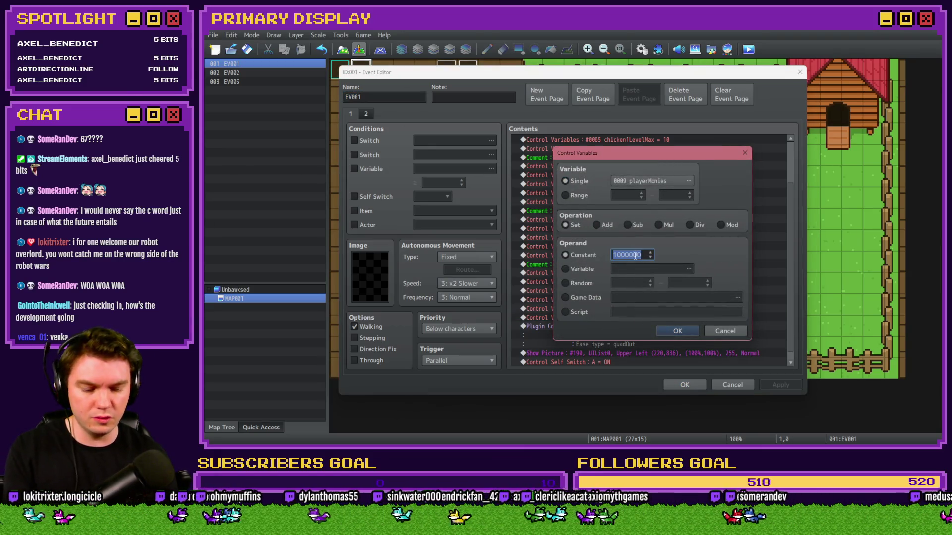
{"action": "type", "text": "99999999"}
{"action": "left_click", "coordinate": [668, 328]}
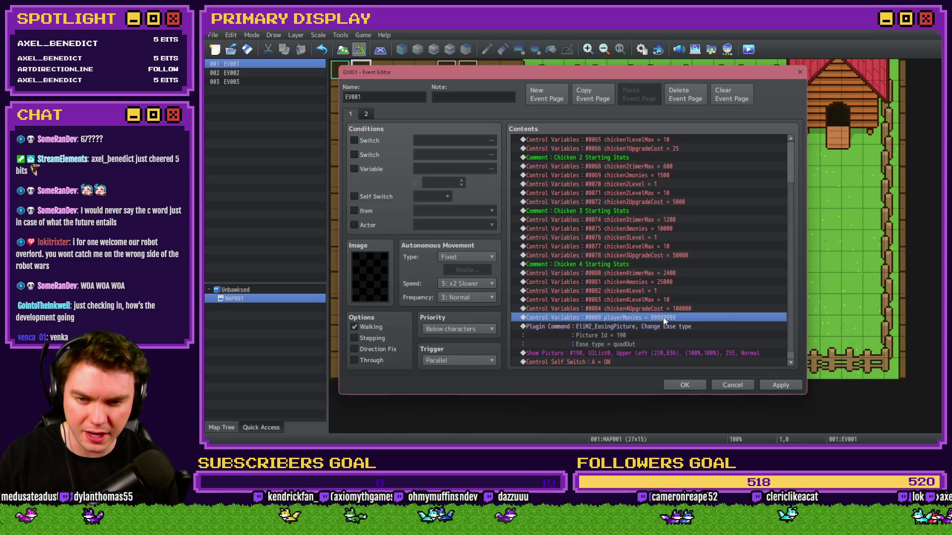
{"action": "left_click", "coordinate": [682, 385]}
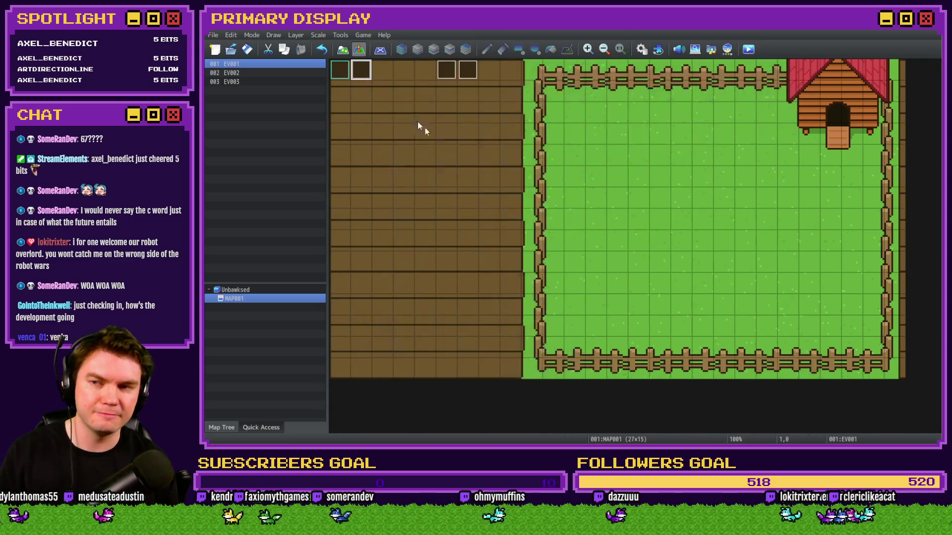
{"action": "left_click", "coordinate": [746, 50]}
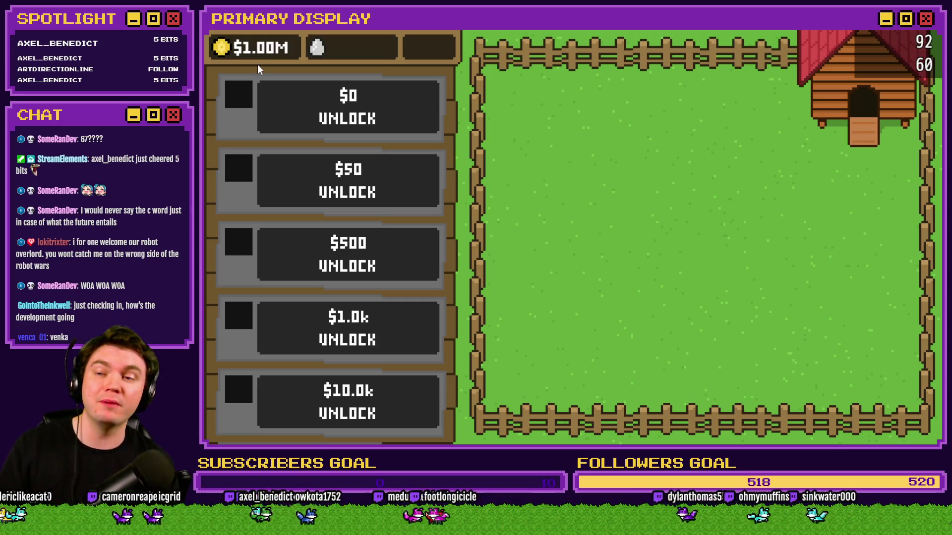
Step: Unlock the four chickens for $0, $50, $500 and $1.0k, opening each crate
{"action": "left_click", "coordinate": [362, 120]}
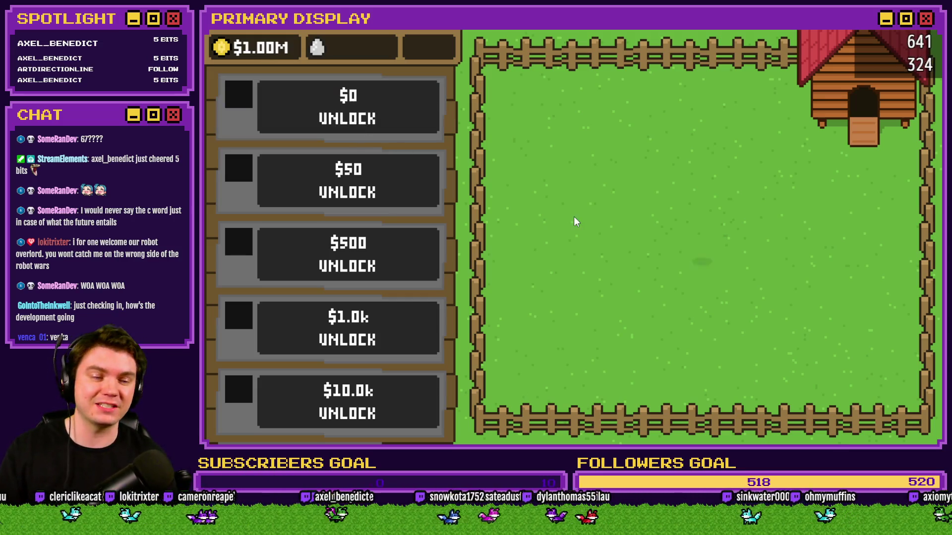
{"action": "left_click", "coordinate": [710, 237]}
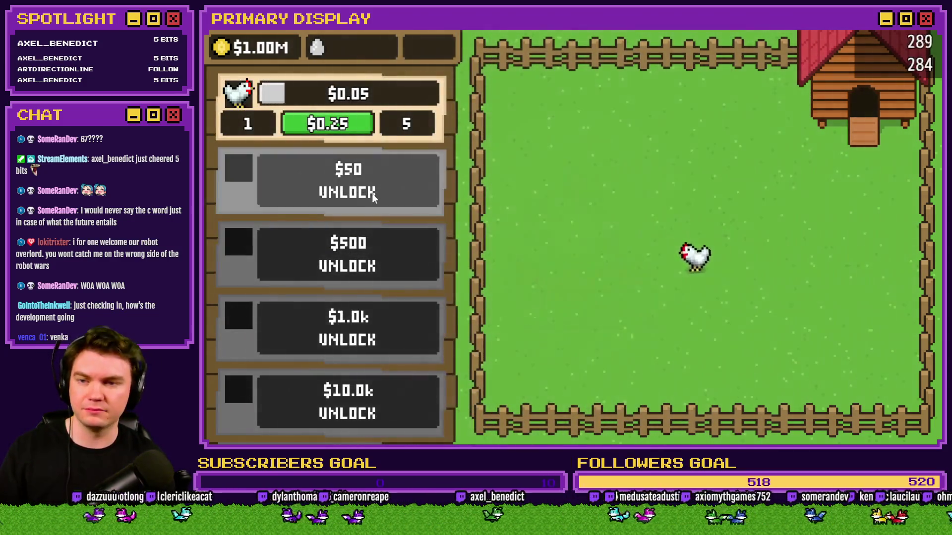
{"action": "left_click", "coordinate": [704, 225]}
{"action": "left_click", "coordinate": [702, 230]}
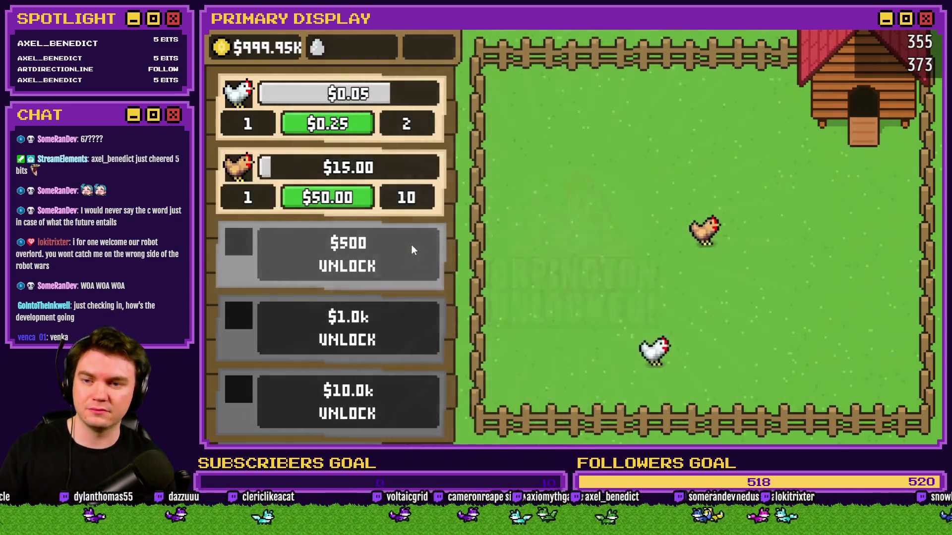
{"action": "left_click", "coordinate": [411, 251]}
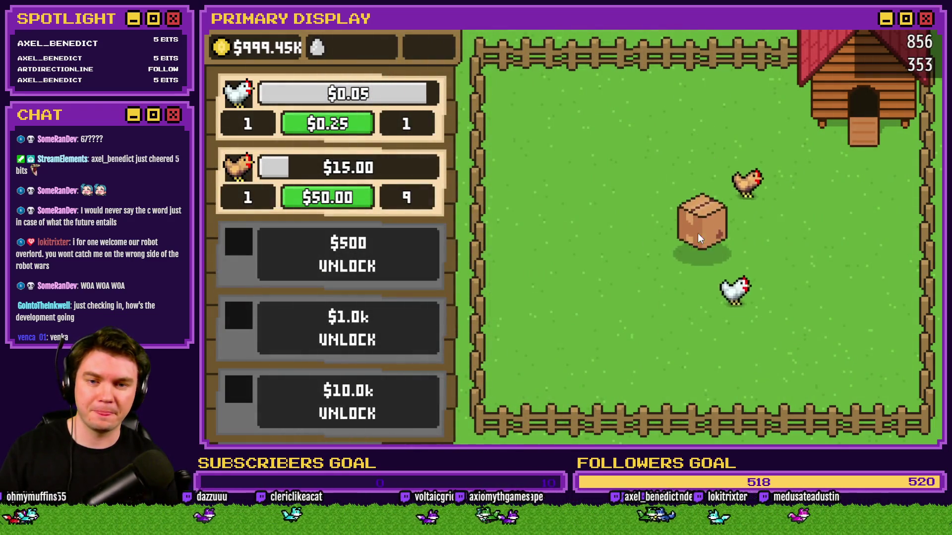
{"action": "left_click", "coordinate": [698, 238]}
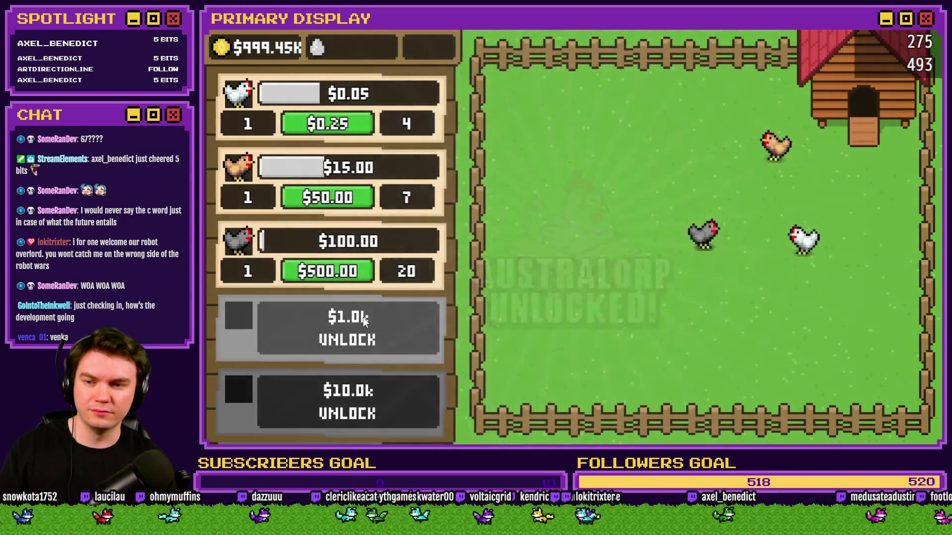
{"action": "left_click", "coordinate": [706, 232]}
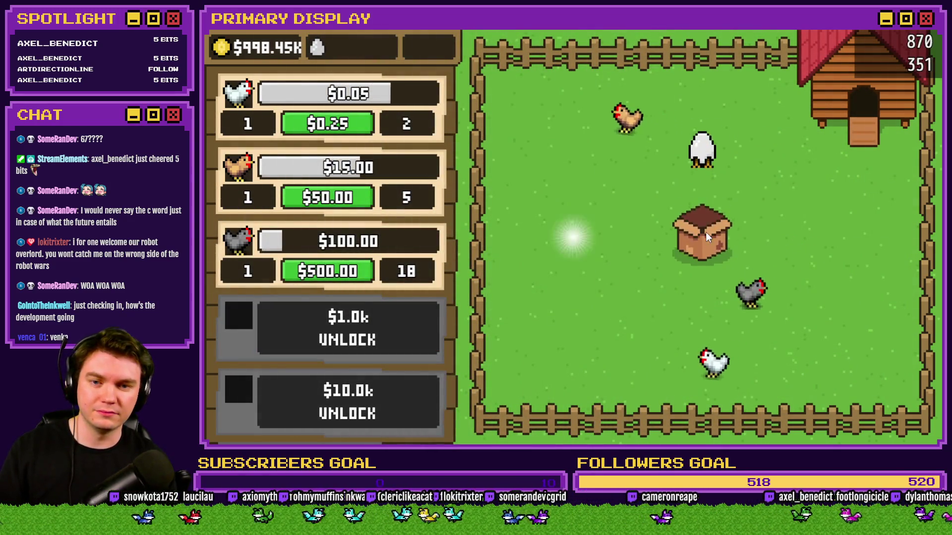
{"action": "left_click", "coordinate": [706, 232]}
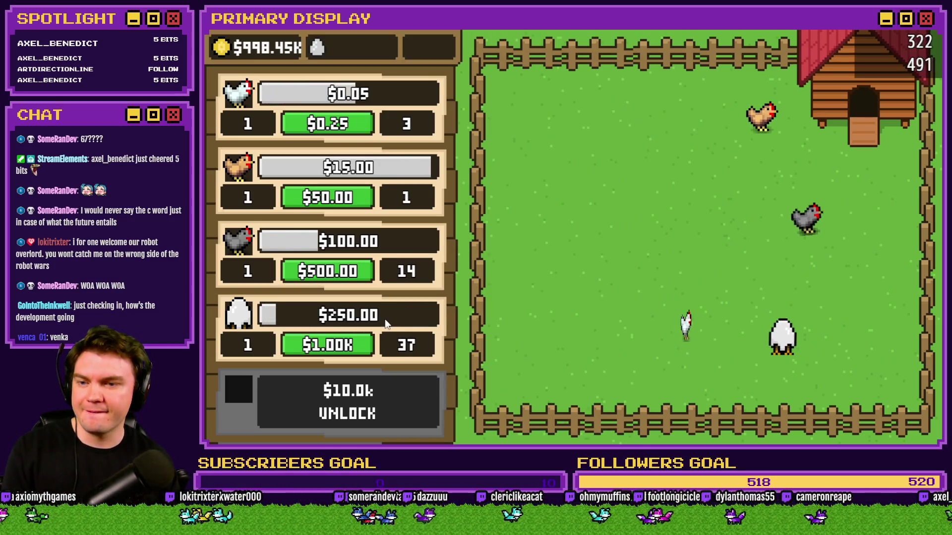
Step: Buy upgrades for the Homebody, third, second and first chickens up to level 10
{"action": "left_click", "coordinate": [351, 346]}
{"action": "left_click", "coordinate": [352, 346]}
{"action": "left_click", "coordinate": [351, 346]}
{"action": "left_click", "coordinate": [352, 347]}
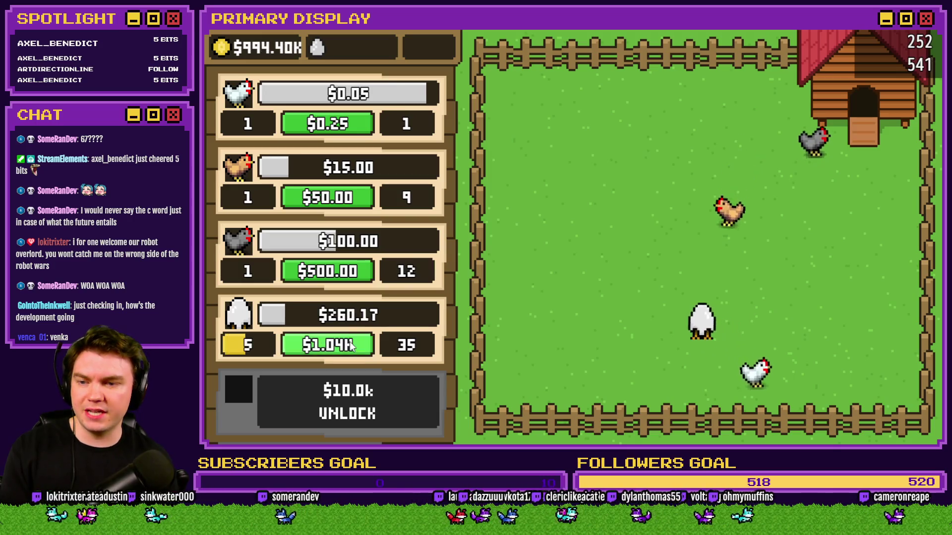
{"action": "left_click", "coordinate": [352, 347]}
{"action": "left_click", "coordinate": [352, 347]}
{"action": "left_click", "coordinate": [352, 347]}
{"action": "left_click", "coordinate": [351, 348]}
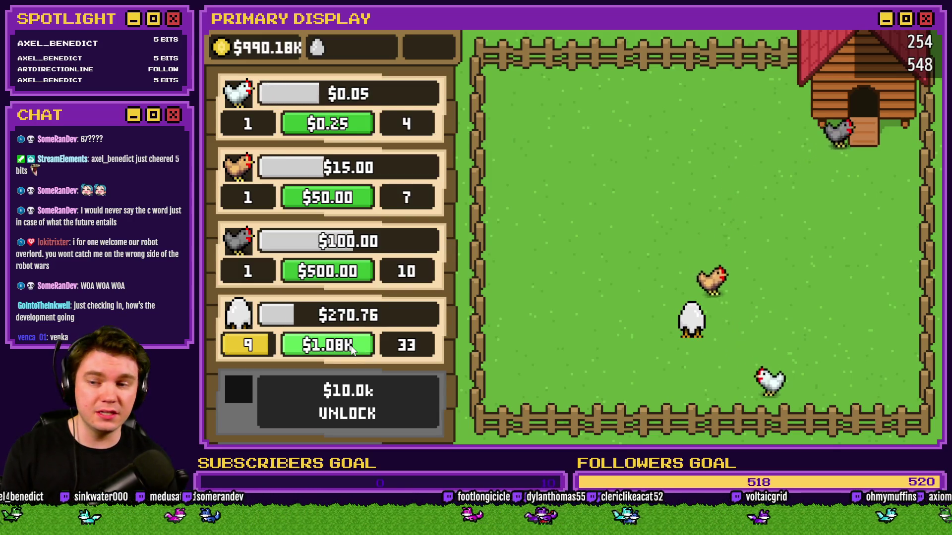
{"action": "left_click", "coordinate": [352, 347]}
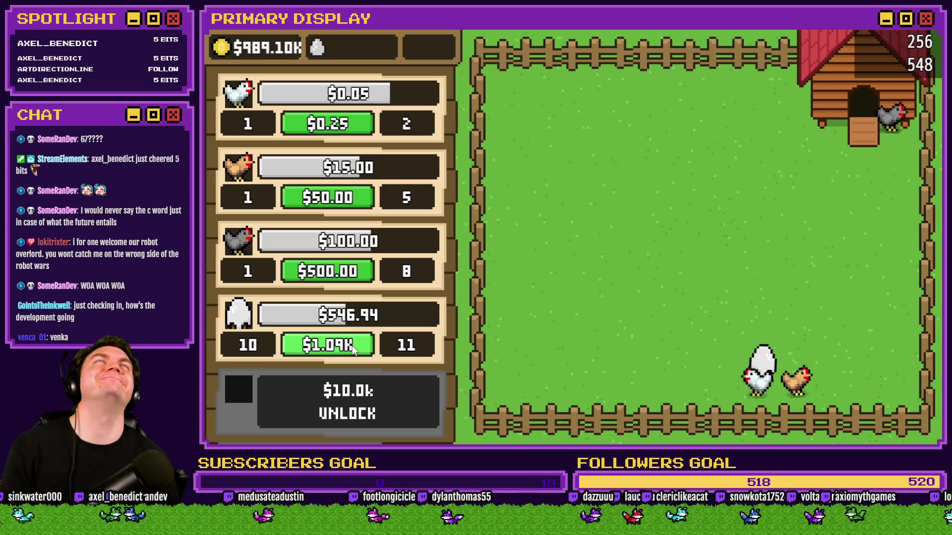
{"action": "left_click", "coordinate": [342, 278]}
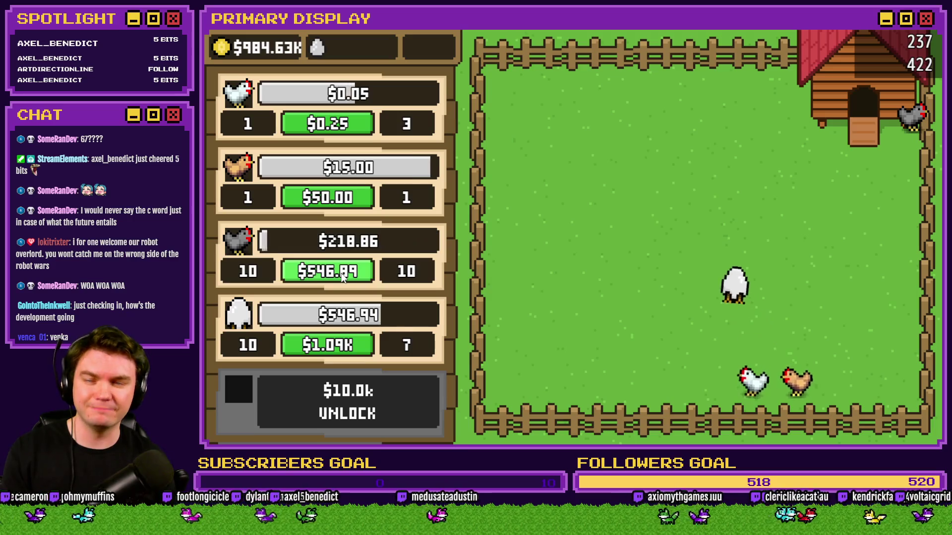
{"action": "left_click", "coordinate": [328, 199]}
{"action": "left_click", "coordinate": [329, 198]}
{"action": "left_click", "coordinate": [329, 198]}
{"action": "left_click", "coordinate": [329, 198]}
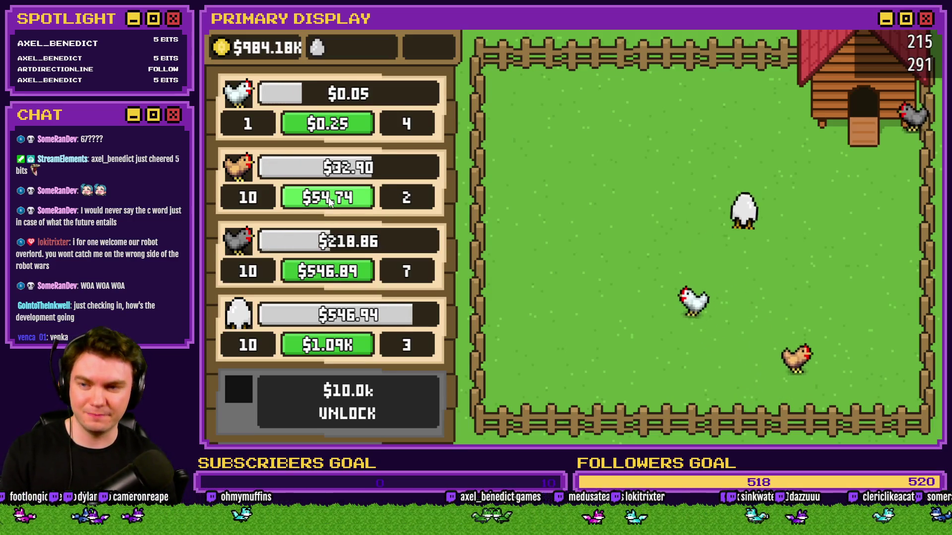
{"action": "left_click", "coordinate": [336, 127]}
{"action": "left_click", "coordinate": [336, 127]}
{"action": "left_click", "coordinate": [336, 126]}
{"action": "left_click", "coordinate": [335, 127]}
{"action": "left_click", "coordinate": [336, 127]}
{"action": "left_click", "coordinate": [336, 127]}
{"action": "left_click", "coordinate": [335, 126]}
{"action": "left_click", "coordinate": [335, 127]}
{"action": "left_click", "coordinate": [335, 126]}
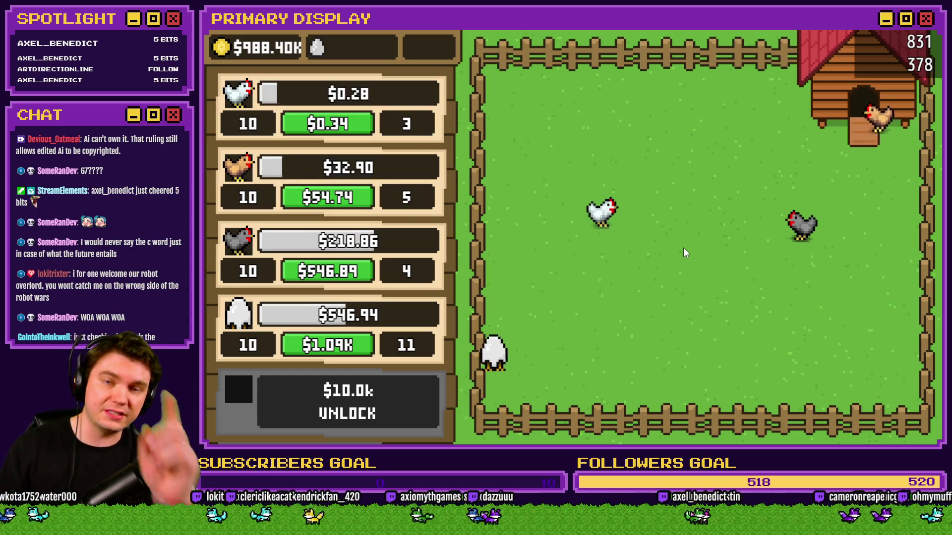
{"action": "scroll", "coordinate": [371, 265], "scroll_direction": "down", "scroll_amount": 2}
{"action": "scroll", "coordinate": [370, 264], "scroll_direction": "up", "scroll_amount": 2}
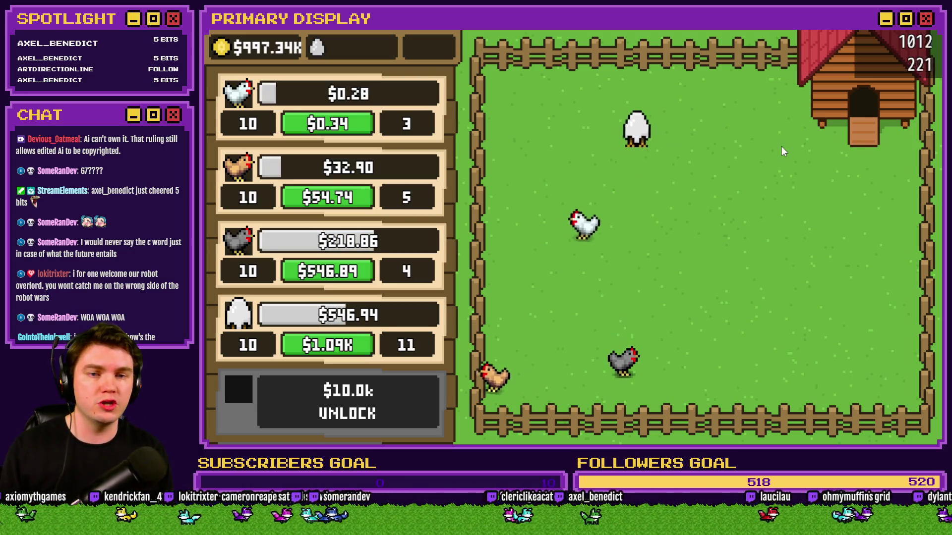
Step: Close the playtest and open the Database on the Actors page
{"action": "key", "text": "alt+F4"}
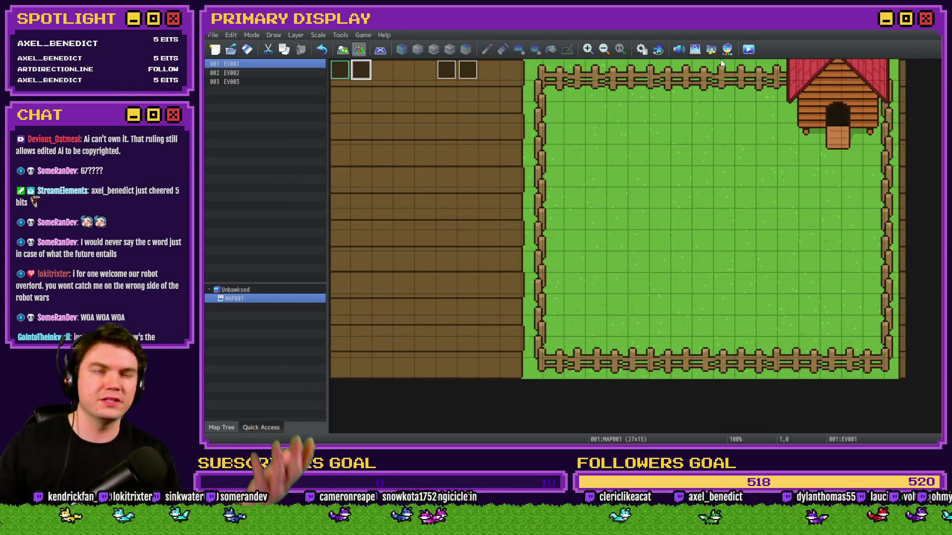
{"action": "left_click", "coordinate": [639, 49]}
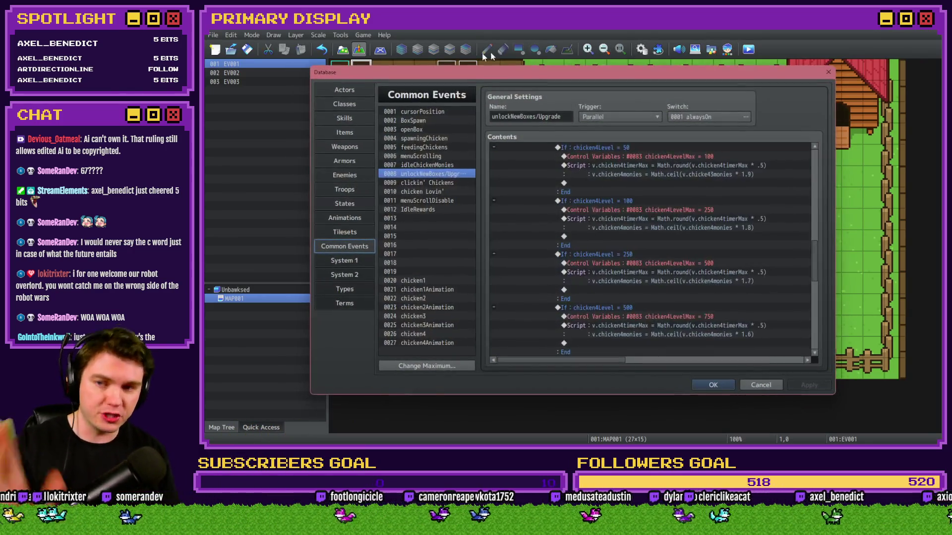
{"action": "left_click", "coordinate": [347, 90]}
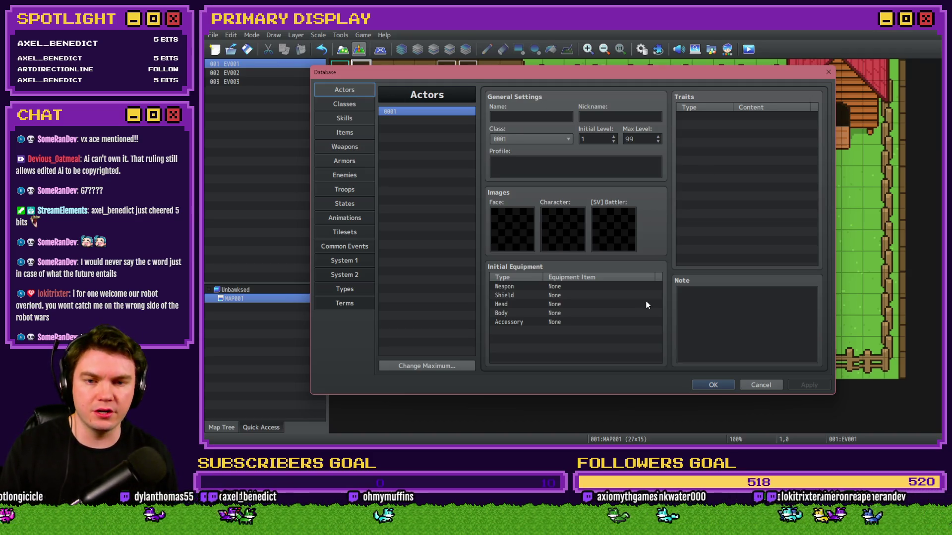
{"action": "left_click", "coordinate": [754, 385]}
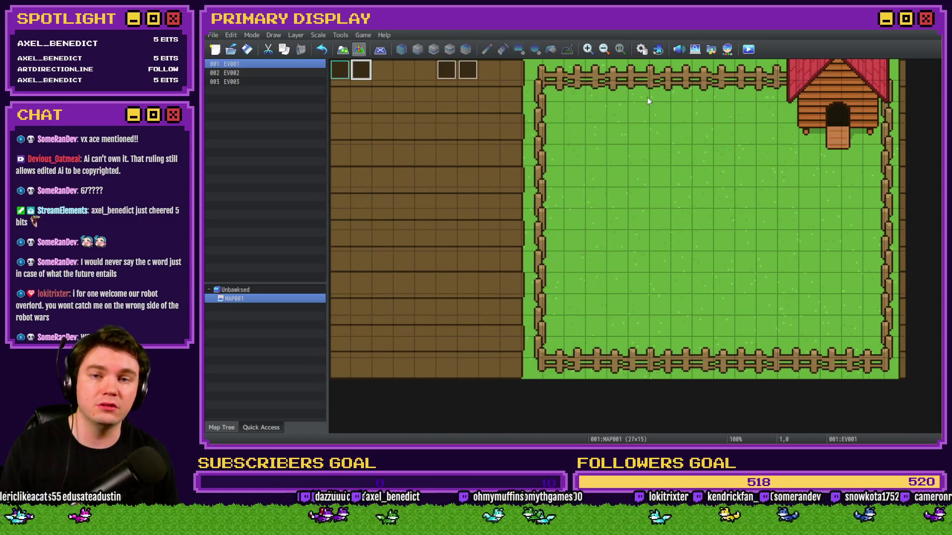
{"action": "left_click", "coordinate": [638, 50]}
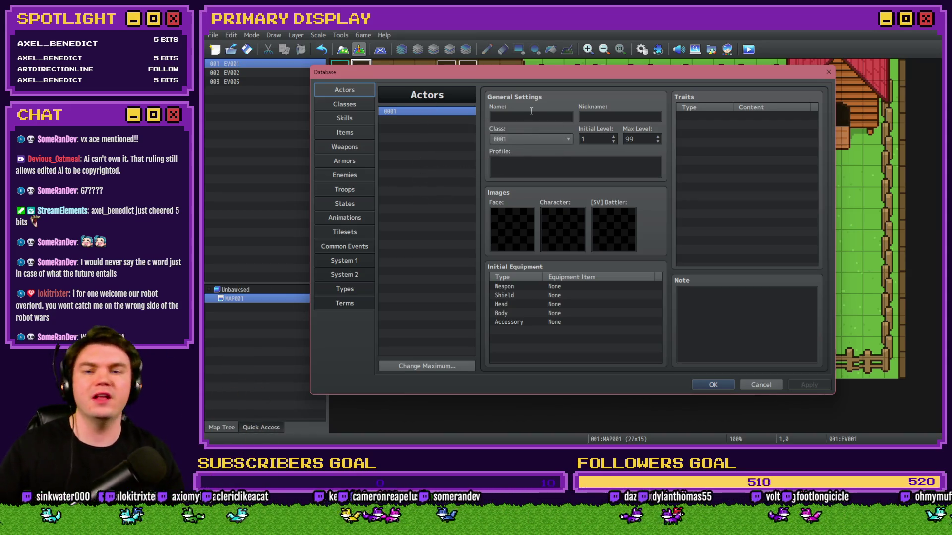
{"action": "left_click", "coordinate": [738, 325]}
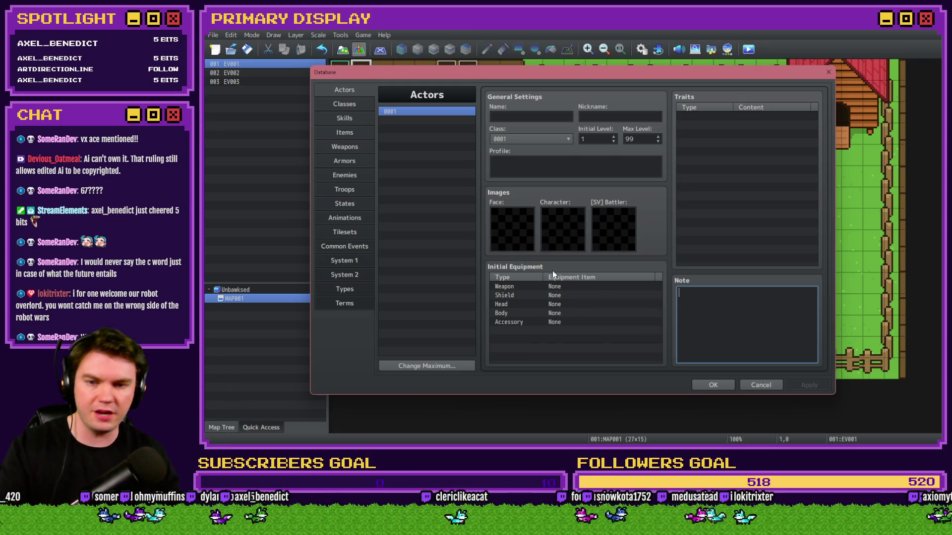
{"action": "left_click", "coordinate": [769, 385]}
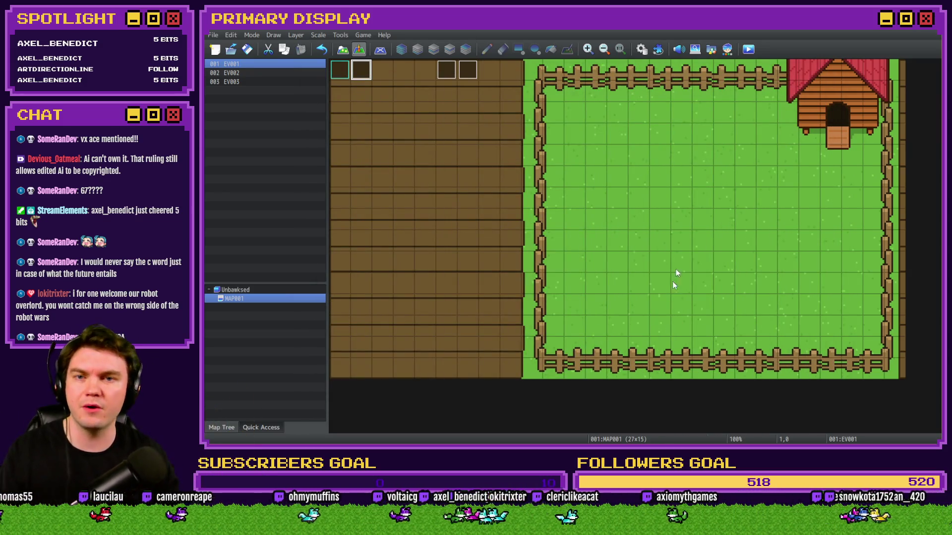
{"action": "left_click", "coordinate": [641, 49]}
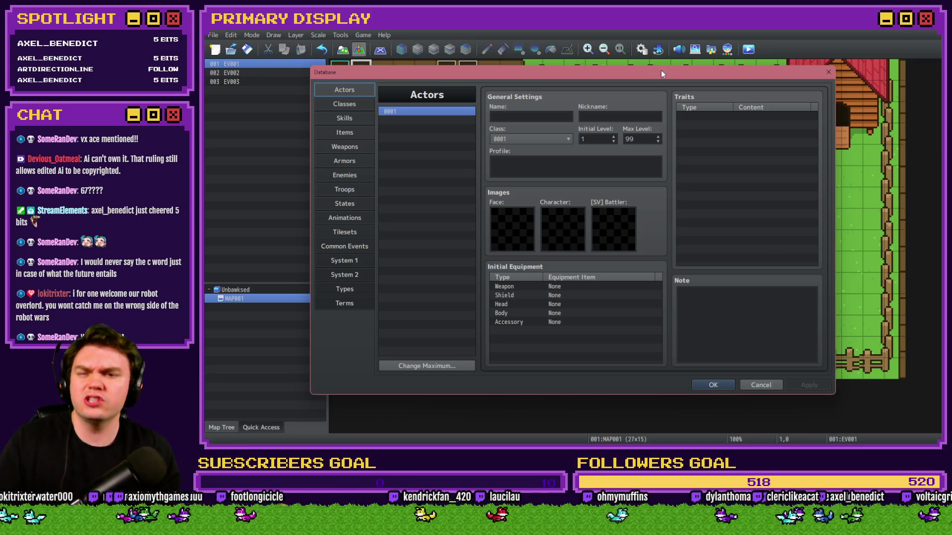
Step: Browse the actor trait categories without adding one, then switch to the Classes page
{"action": "double_click", "coordinate": [713, 121]}
{"action": "left_click_drag", "start_coordinate": [722, 106], "coordinate": [719, 128]}
{"action": "left_click", "coordinate": [698, 146]}
{"action": "left_click", "coordinate": [719, 146]}
{"action": "left_click", "coordinate": [743, 146]}
{"action": "left_click", "coordinate": [765, 146]}
{"action": "left_click", "coordinate": [789, 146]}
{"action": "left_click", "coordinate": [763, 147]}
{"action": "left_click", "coordinate": [719, 146]}
{"action": "left_click", "coordinate": [692, 146]}
{"action": "left_click", "coordinate": [667, 146]}
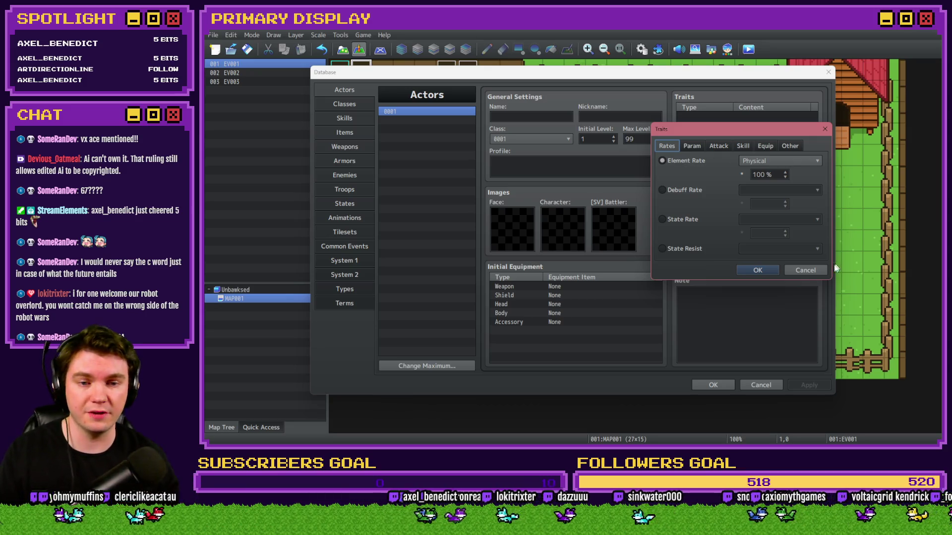
{"action": "left_click", "coordinate": [806, 270]}
{"action": "left_click", "coordinate": [352, 103]}
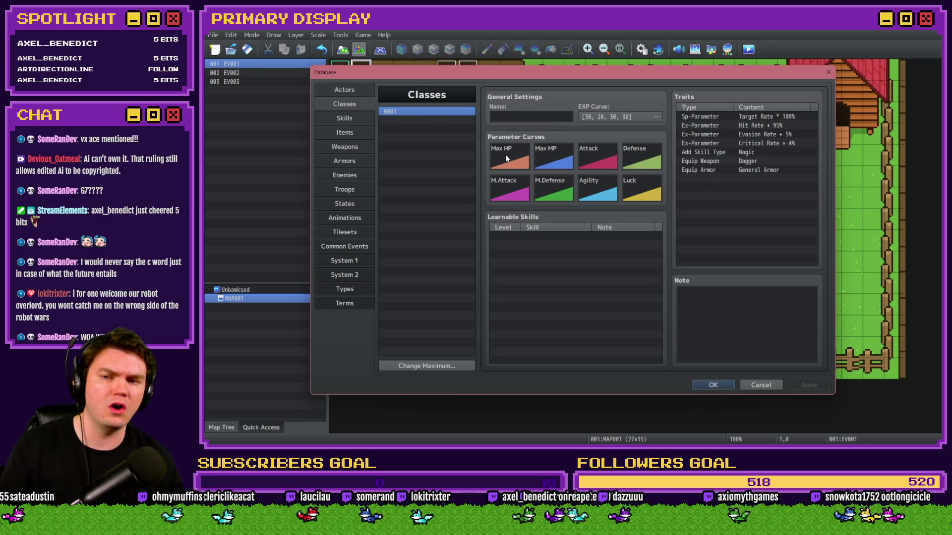
{"action": "double_click", "coordinate": [604, 118]}
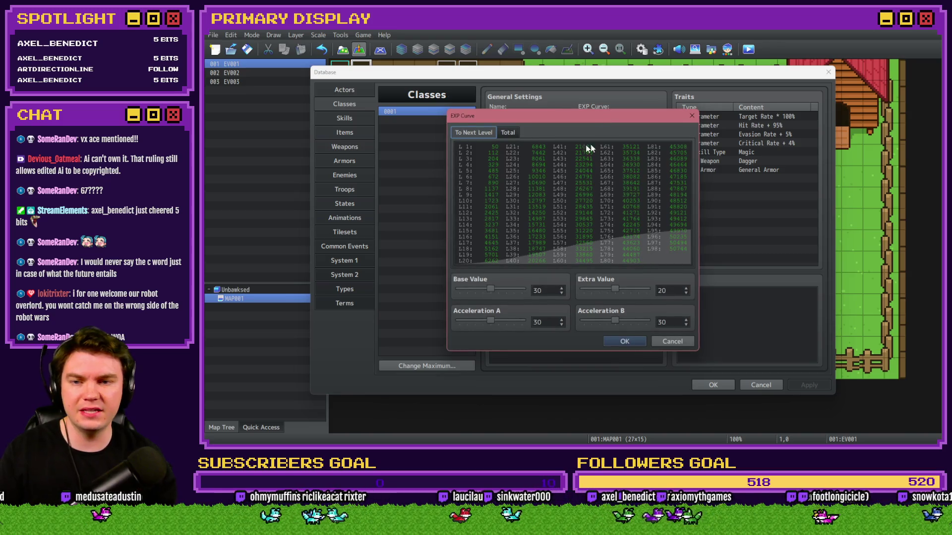
{"action": "left_click", "coordinate": [506, 133]}
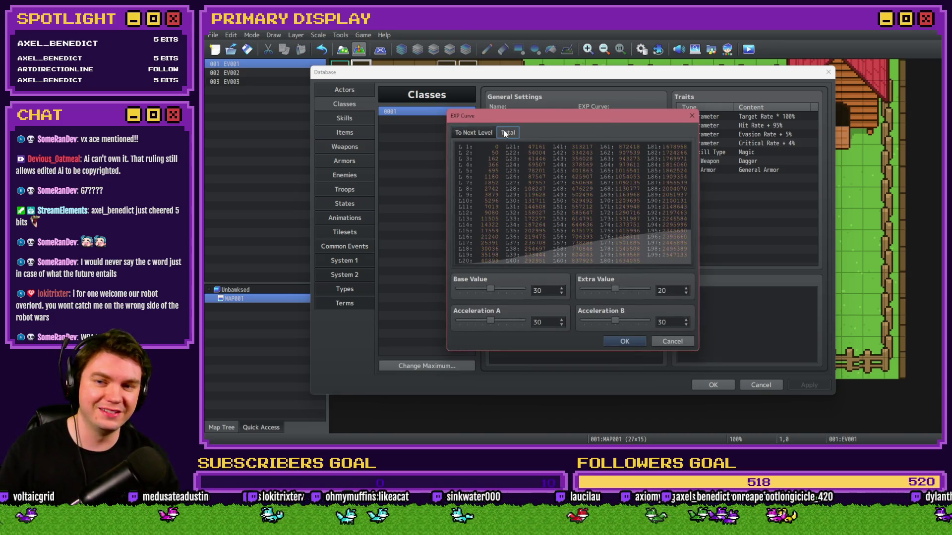
{"action": "left_click", "coordinate": [478, 133]}
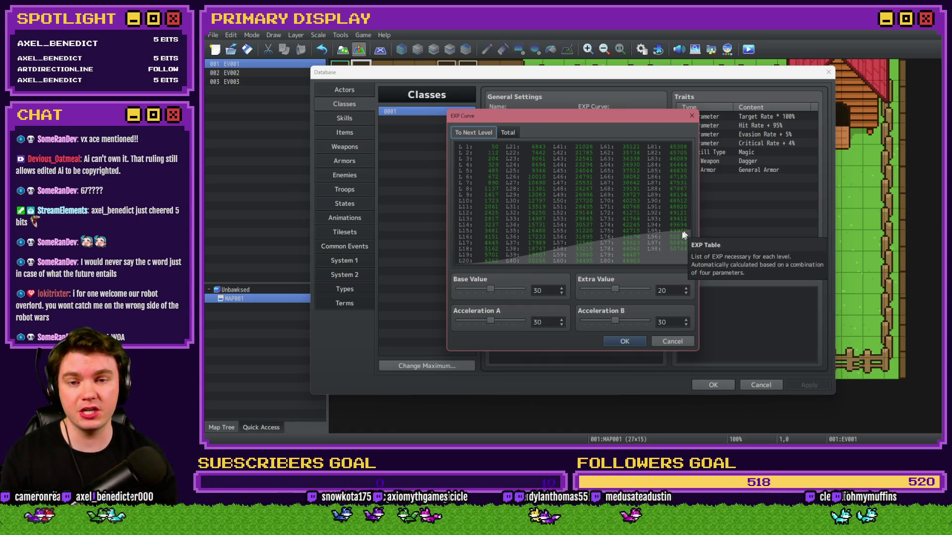
{"action": "left_click_drag", "start_coordinate": [491, 290], "coordinate": [529, 290]}
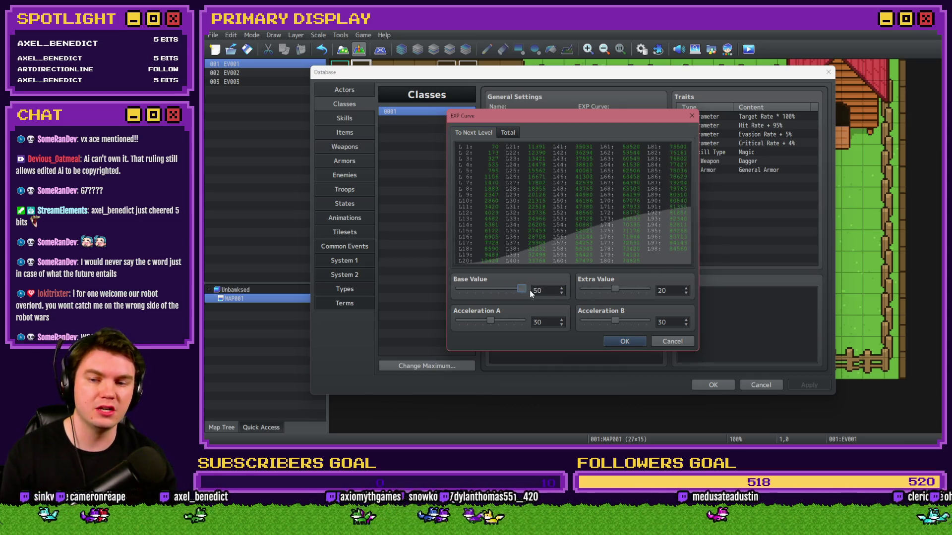
{"action": "left_click_drag", "start_coordinate": [491, 320], "coordinate": [525, 321]}
{"action": "left_click_drag", "start_coordinate": [615, 290], "coordinate": [646, 290]}
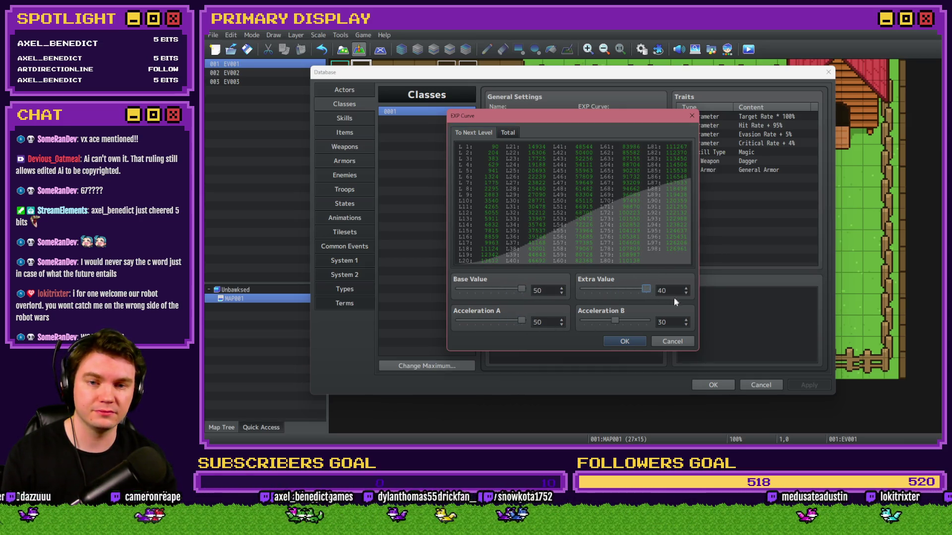
{"action": "left_click_drag", "start_coordinate": [614, 321], "coordinate": [648, 321]}
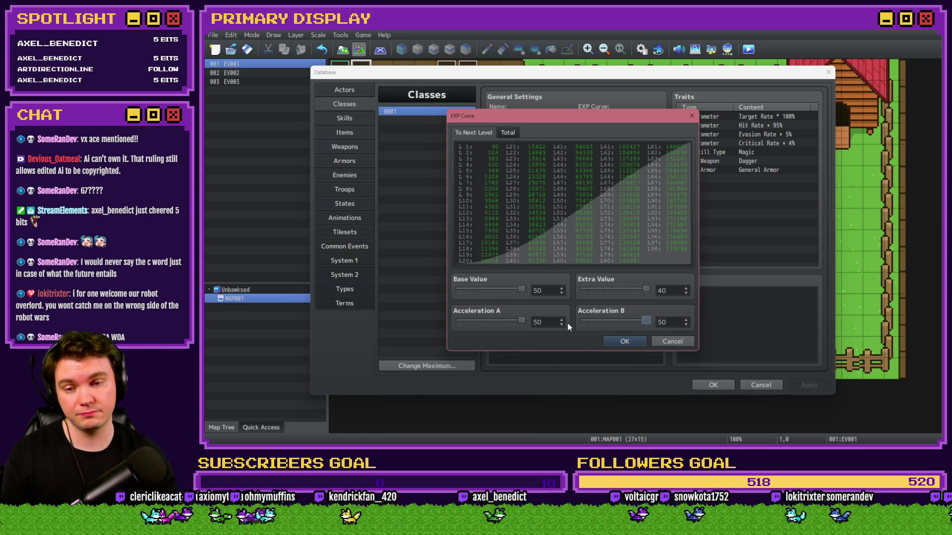
{"action": "left_click_drag", "start_coordinate": [471, 116], "coordinate": [470, 120]}
{"action": "left_click", "coordinate": [505, 136]}
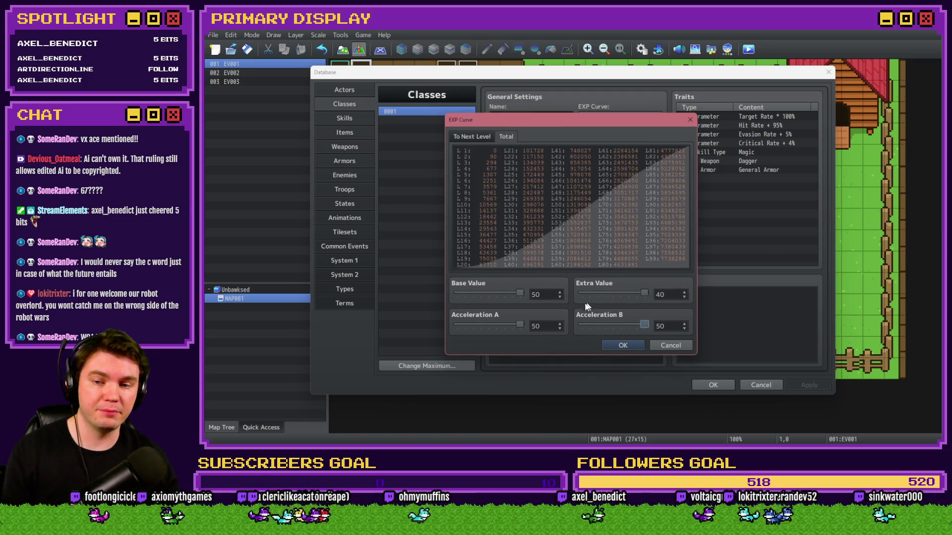
{"action": "mouse_move", "coordinate": [519, 294]}
{"action": "left_mouse_down"}
{"action": "mouse_move", "coordinate": [466, 293]}
{"action": "mouse_move", "coordinate": [520, 294]}
{"action": "mouse_move", "coordinate": [456, 324]}
{"action": "left_mouse_up"}
{"action": "left_click_drag", "start_coordinate": [640, 325], "coordinate": [581, 325]}
{"action": "left_click_drag", "start_coordinate": [645, 293], "coordinate": [582, 294]}
{"action": "left_click", "coordinate": [492, 295]}
{"action": "left_click", "coordinate": [455, 294]}
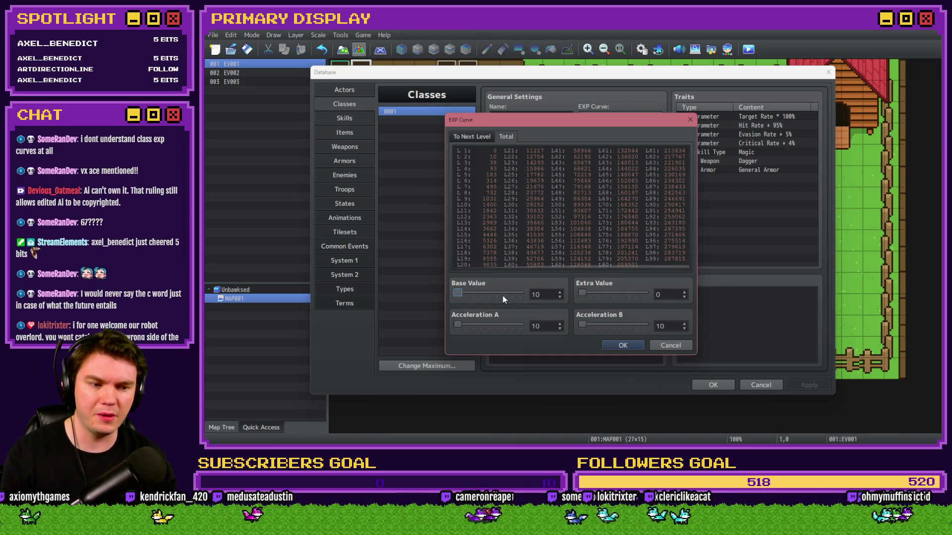
{"action": "left_click", "coordinate": [680, 346]}
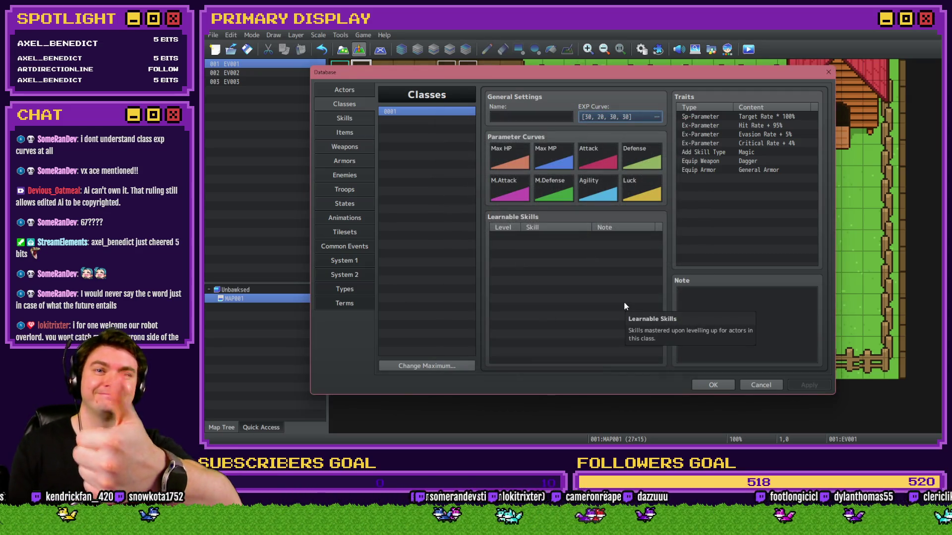
Step: Open the Max HP curve editor, check values at levels 40 and 57, and set level 25 to 30
{"action": "left_click", "coordinate": [514, 172]}
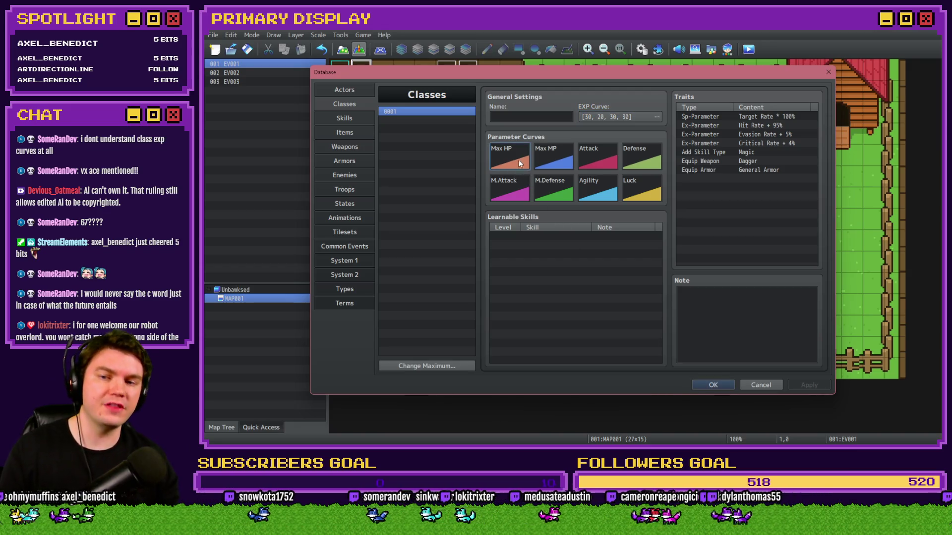
{"action": "double_click", "coordinate": [519, 160]}
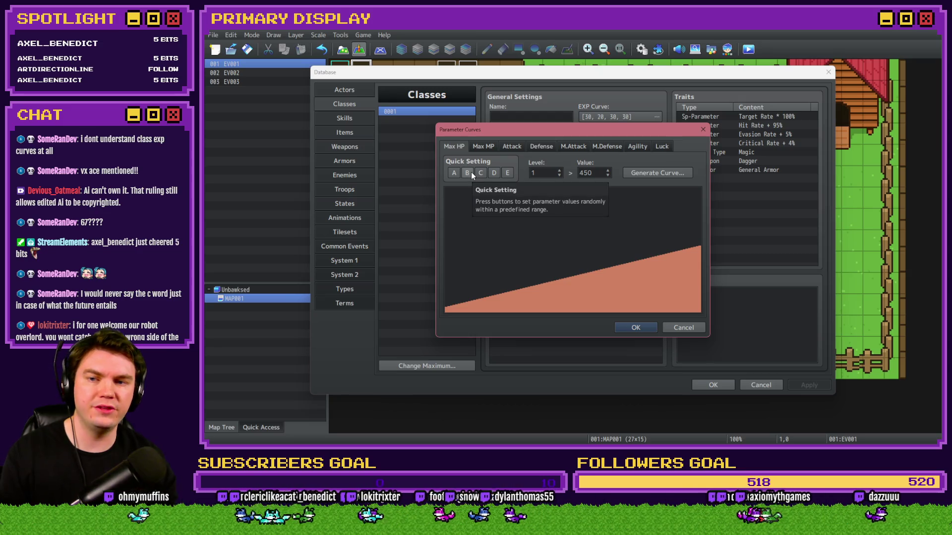
{"action": "left_click", "coordinate": [547, 290]}
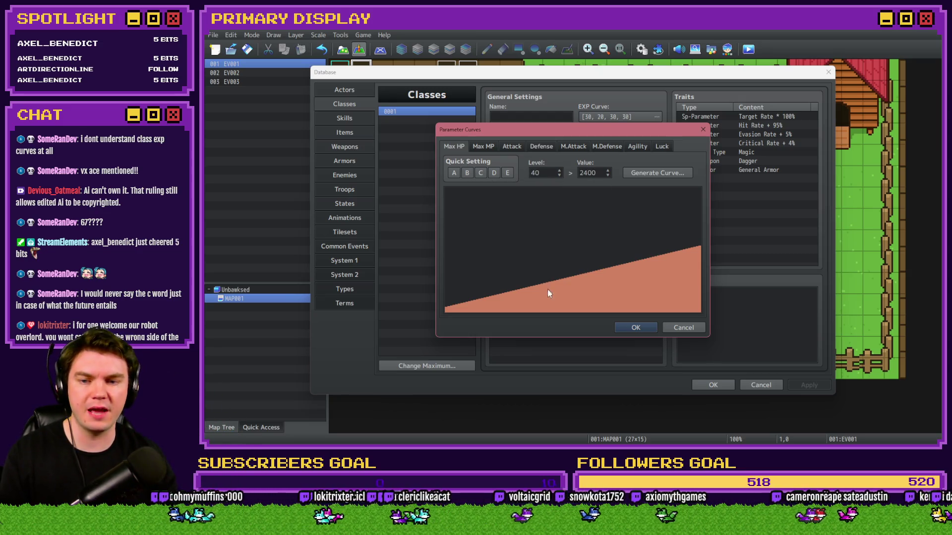
{"action": "left_click", "coordinate": [590, 271]}
{"action": "left_click", "coordinate": [508, 280]}
{"action": "double_click", "coordinate": [590, 173]}
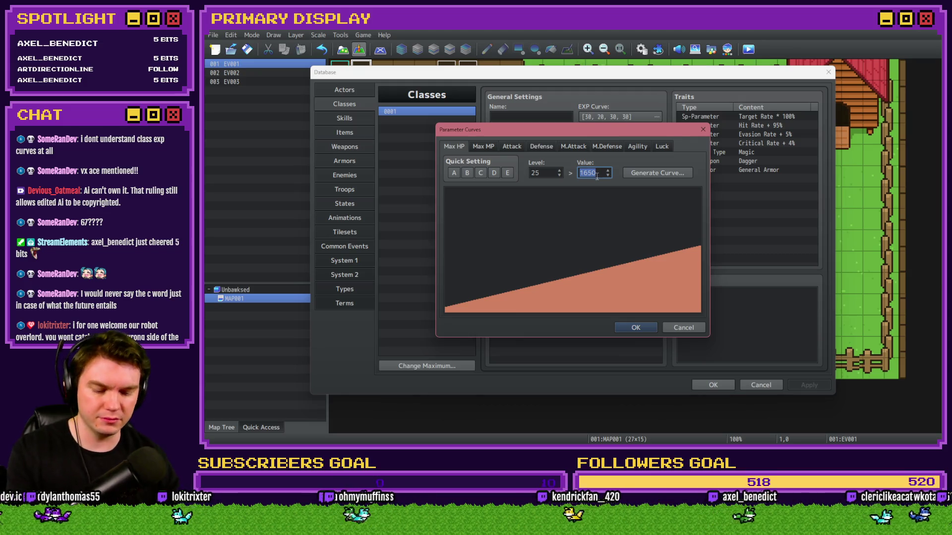
{"action": "type", "text": "3"}
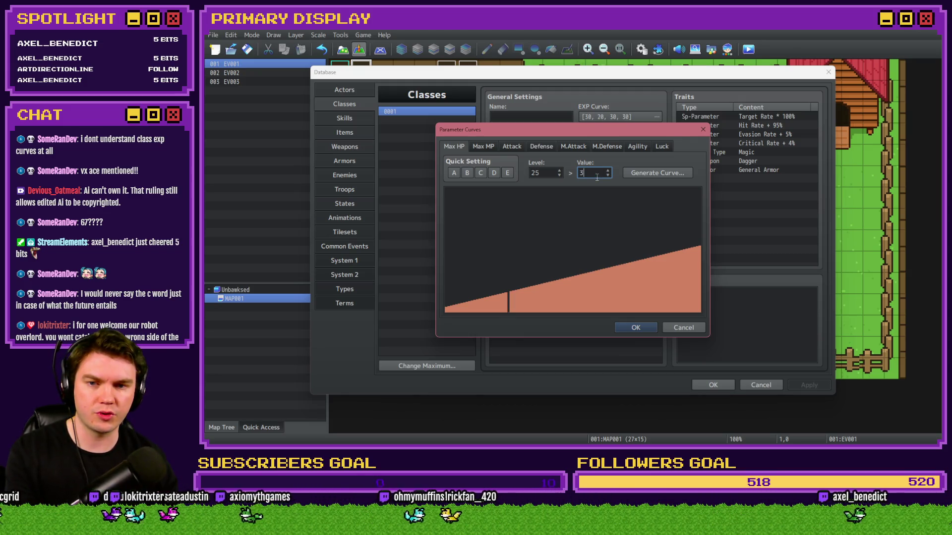
{"action": "type", "text": "0"}
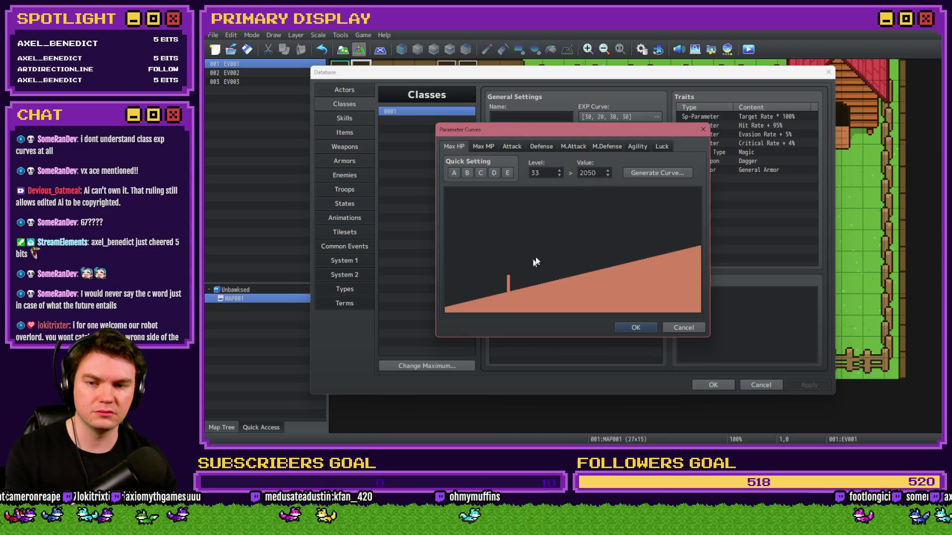
Step: Trace Max HP values along the curve, then close the curve editor and the Database
{"action": "left_click", "coordinate": [513, 283]}
{"action": "mouse_move", "coordinate": [494, 291]}
{"action": "left_mouse_down"}
{"action": "mouse_move", "coordinate": [549, 248]}
{"action": "mouse_move", "coordinate": [523, 261]}
{"action": "mouse_move", "coordinate": [535, 274]}
{"action": "left_mouse_up"}
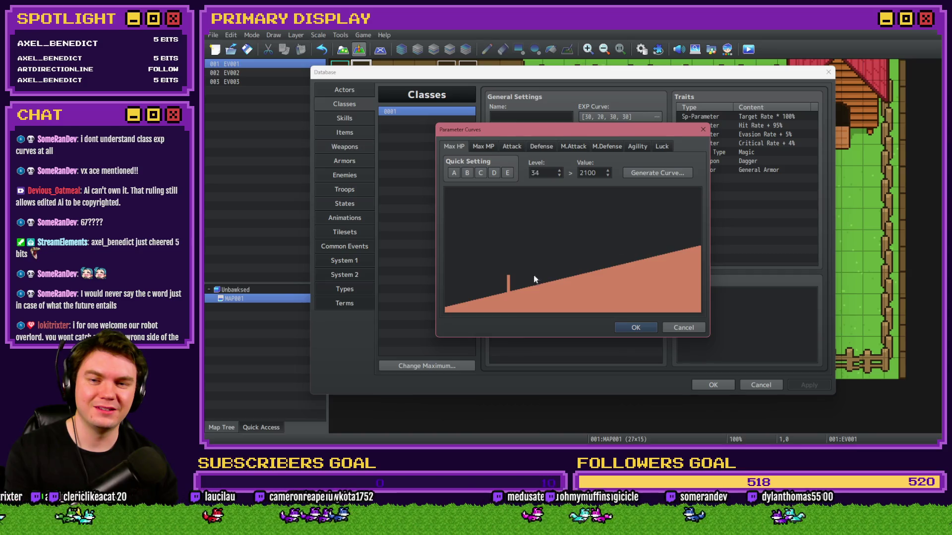
{"action": "left_click", "coordinate": [684, 328]}
{"action": "left_click", "coordinate": [756, 385]}
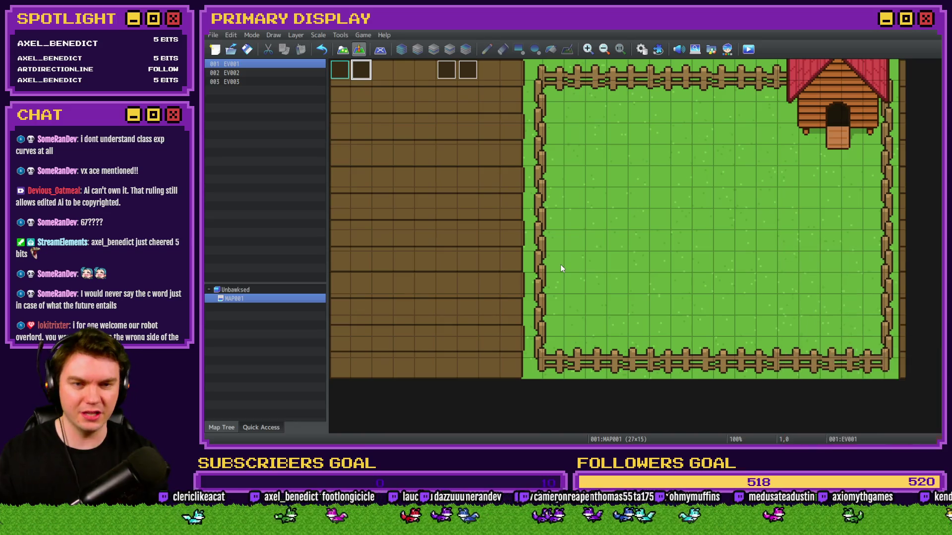
Step: Reopen the Classes page's Max HP curve and check its values at levels 99 and 1
{"action": "left_click", "coordinate": [643, 51]}
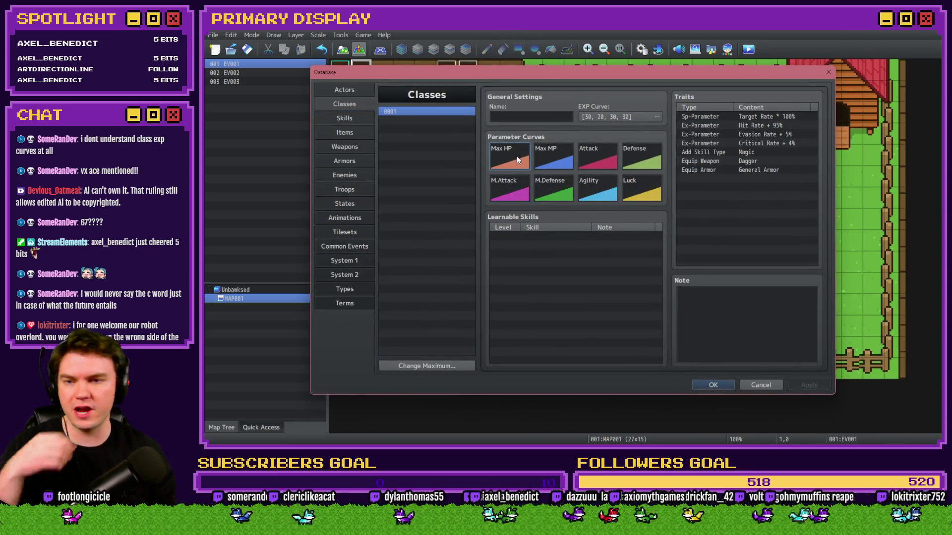
{"action": "double_click", "coordinate": [517, 159]}
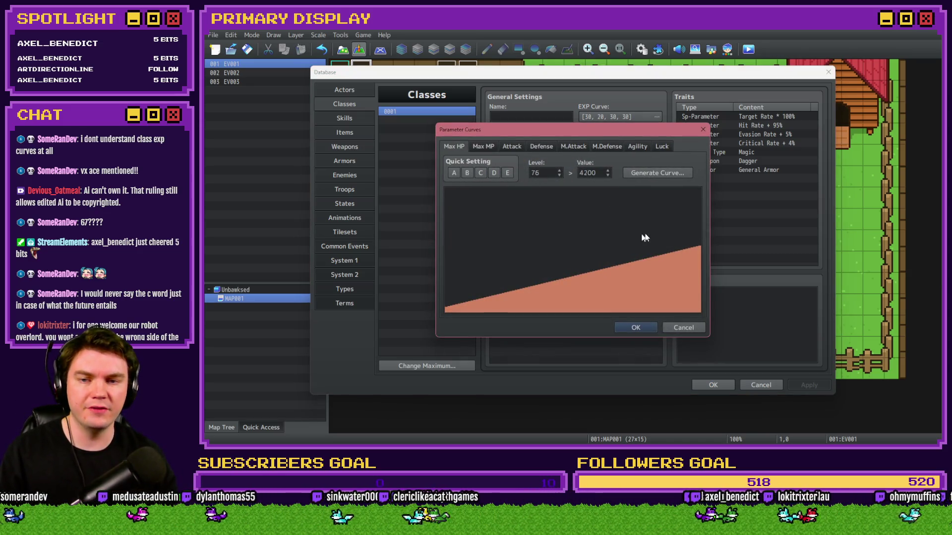
{"action": "left_click", "coordinate": [700, 229]}
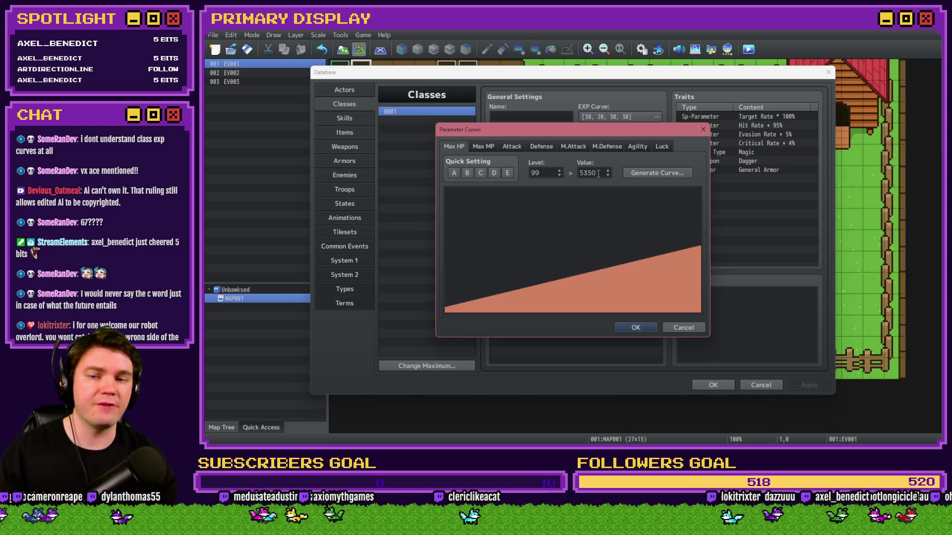
{"action": "left_click", "coordinate": [463, 252]}
{"action": "left_click", "coordinate": [445, 253]}
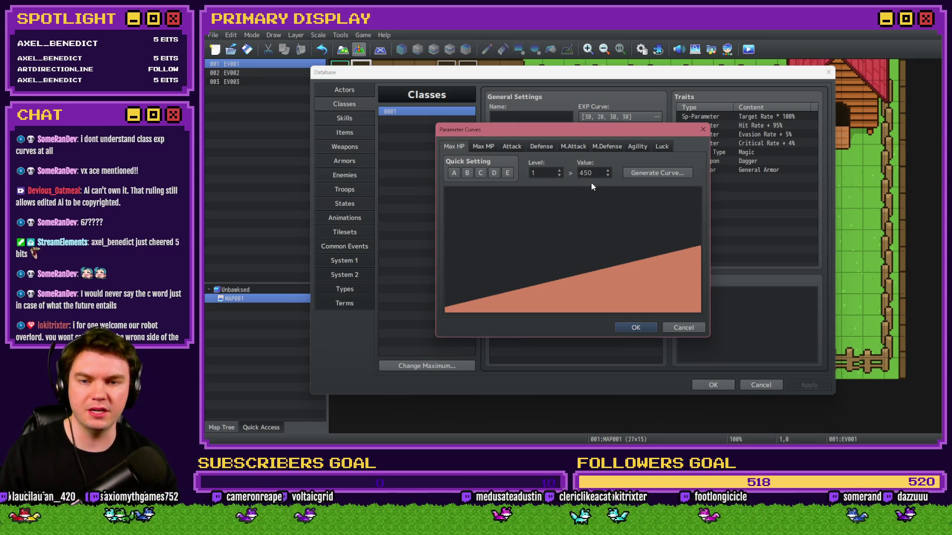
Step: Generate a slow-growth Max HP curve running from 100 at level 1 to 9999 at level 99
{"action": "left_click", "coordinate": [652, 173]}
{"action": "double_click", "coordinate": [599, 218]}
{"action": "type", "text": "9999"}
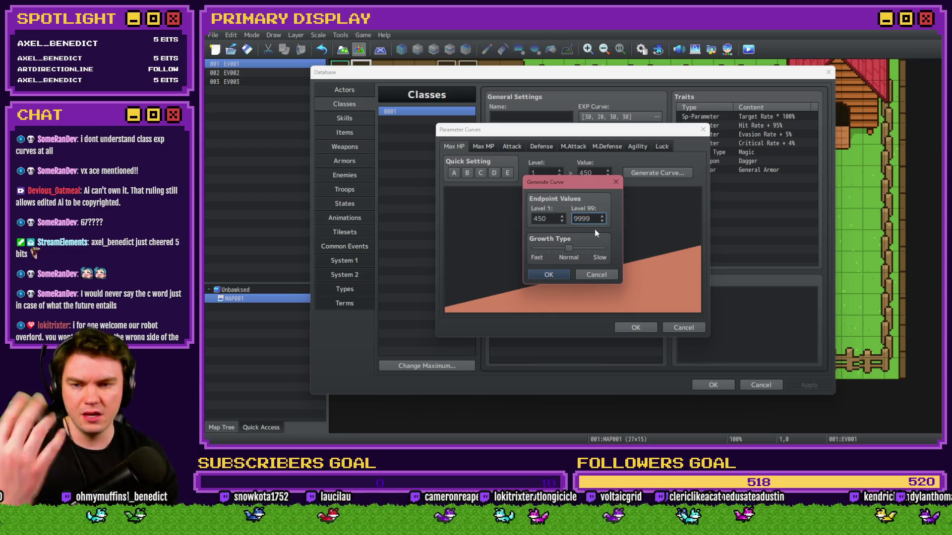
{"action": "key", "text": "shift+Tab"}
{"action": "type", "text": "100"}
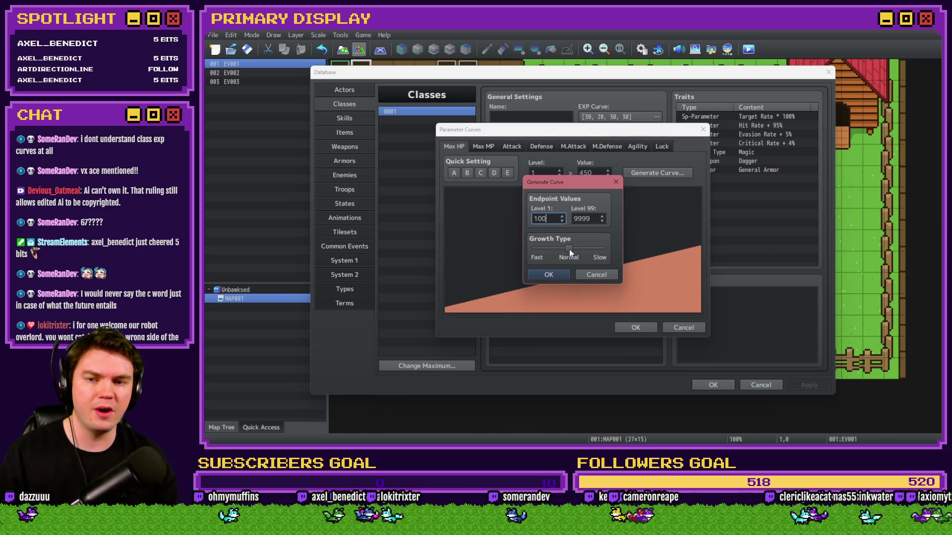
{"action": "left_click_drag", "start_coordinate": [570, 249], "coordinate": [610, 251]}
{"action": "left_click", "coordinate": [549, 275]}
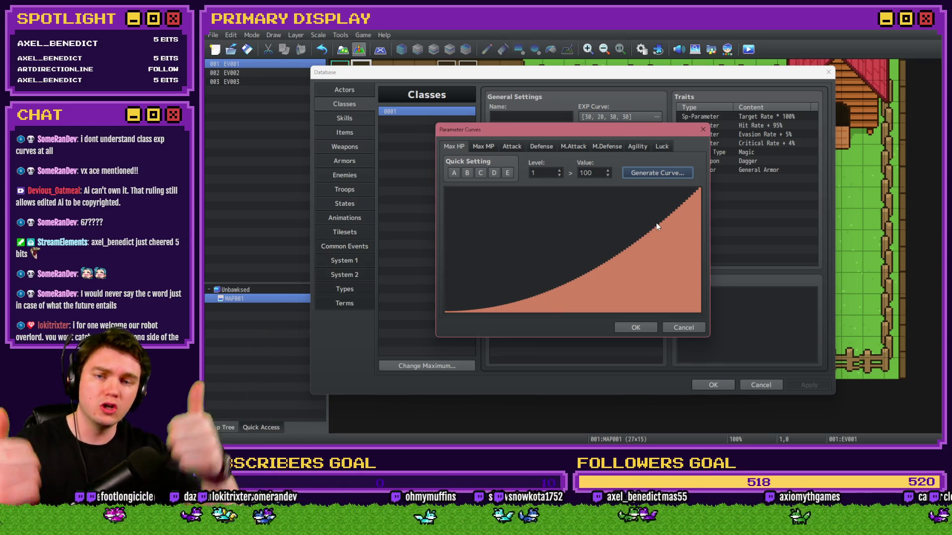
Step: Inspect values along the new curve, then close the curve editor and the Database
{"action": "mouse_move", "coordinate": [656, 225]}
{"action": "left_mouse_down"}
{"action": "mouse_move", "coordinate": [644, 241]}
{"action": "mouse_move", "coordinate": [539, 256]}
{"action": "mouse_move", "coordinate": [676, 240]}
{"action": "left_mouse_up"}
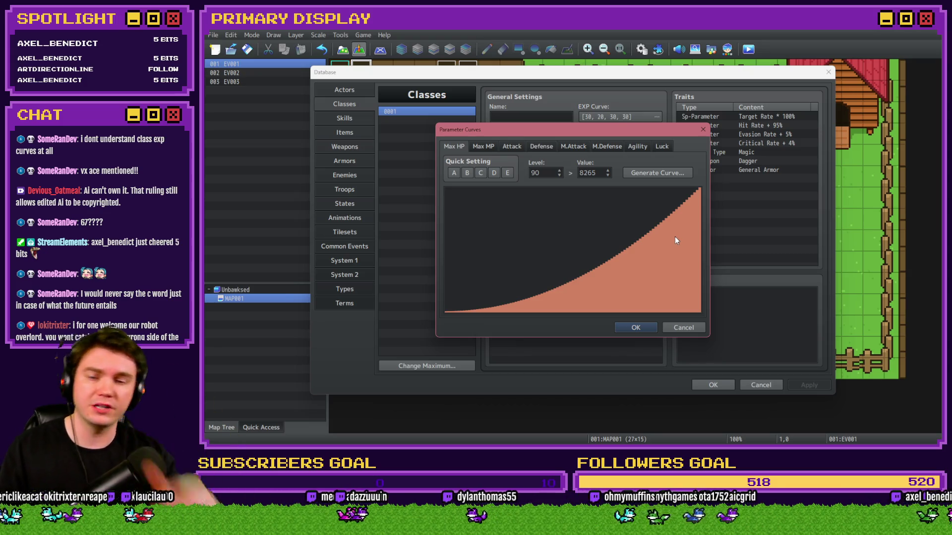
{"action": "left_click", "coordinate": [680, 327]}
{"action": "left_click", "coordinate": [763, 385]}
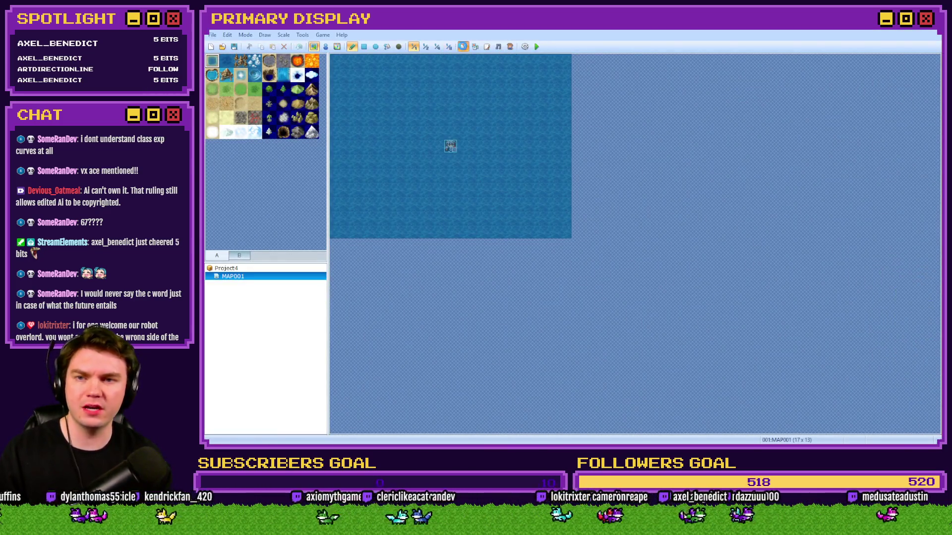
Step: Open the Soldier class's MHP graph and sketch a bumpy freehand curve, reshaping its left hill
{"action": "left_click", "coordinate": [462, 47]}
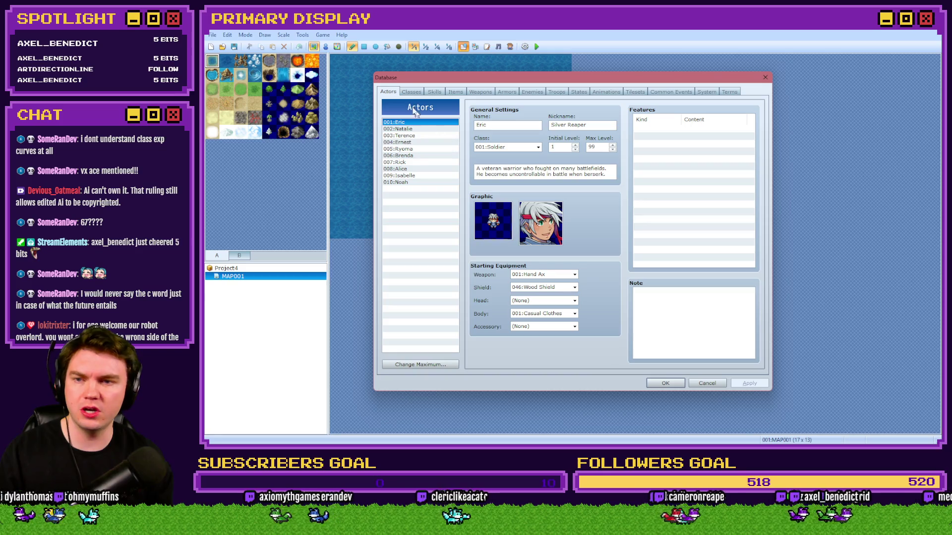
{"action": "left_click", "coordinate": [410, 91]}
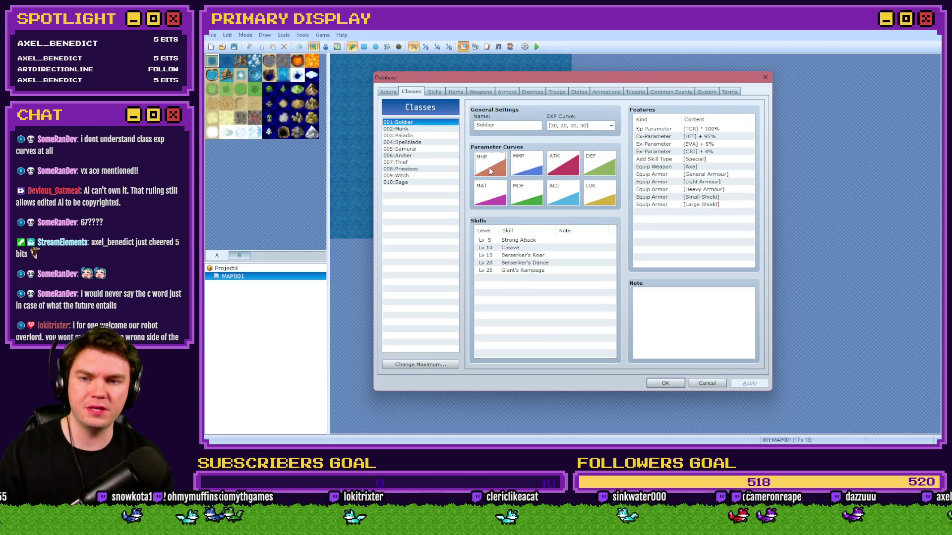
{"action": "double_click", "coordinate": [489, 167]}
{"action": "mouse_move", "coordinate": [503, 257]}
{"action": "left_mouse_down"}
{"action": "mouse_move", "coordinate": [521, 241]}
{"action": "mouse_move", "coordinate": [571, 260]}
{"action": "mouse_move", "coordinate": [645, 226]}
{"action": "mouse_move", "coordinate": [653, 231]}
{"action": "left_mouse_up"}
{"action": "mouse_move", "coordinate": [464, 281]}
{"action": "left_mouse_down"}
{"action": "mouse_move", "coordinate": [522, 227]}
{"action": "mouse_move", "coordinate": [558, 259]}
{"action": "mouse_move", "coordinate": [655, 220]}
{"action": "mouse_move", "coordinate": [687, 234]}
{"action": "left_mouse_up"}
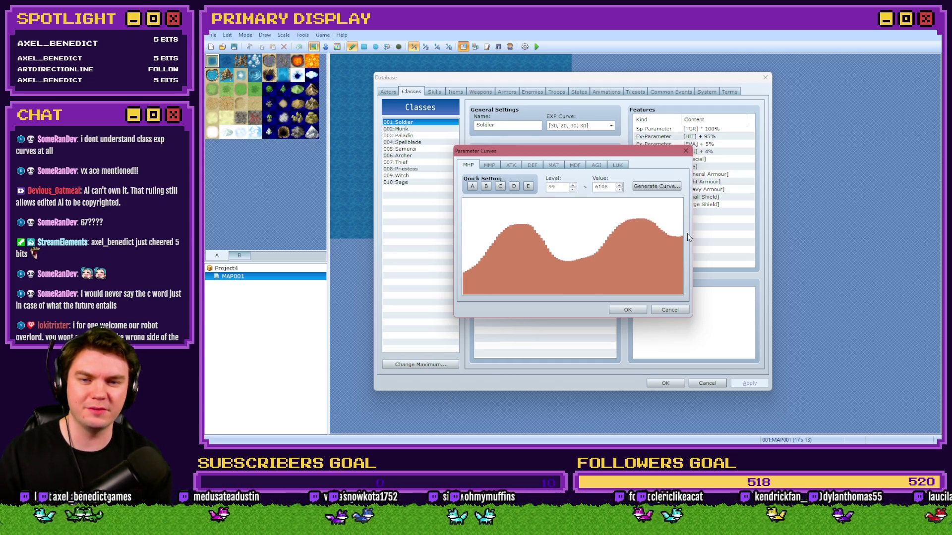
{"action": "mouse_move", "coordinate": [528, 240]}
{"action": "left_mouse_down"}
{"action": "mouse_move", "coordinate": [590, 233]}
{"action": "mouse_move", "coordinate": [585, 272]}
{"action": "mouse_move", "coordinate": [649, 268]}
{"action": "mouse_move", "coordinate": [660, 238]}
{"action": "left_mouse_up"}
{"action": "mouse_move", "coordinate": [457, 262]}
{"action": "left_mouse_down"}
{"action": "mouse_move", "coordinate": [472, 267]}
{"action": "mouse_move", "coordinate": [505, 241]}
{"action": "left_mouse_up"}
Step: Redraw the MHP curve as a plateau, a wave and a gentle ramp, then cancel and close the Database
{"action": "mouse_move", "coordinate": [470, 277]}
{"action": "left_mouse_down"}
{"action": "mouse_move", "coordinate": [464, 218]}
{"action": "mouse_move", "coordinate": [519, 204]}
{"action": "mouse_move", "coordinate": [521, 281]}
{"action": "mouse_move", "coordinate": [585, 264]}
{"action": "mouse_move", "coordinate": [599, 292]}
{"action": "mouse_move", "coordinate": [700, 187]}
{"action": "left_mouse_up"}
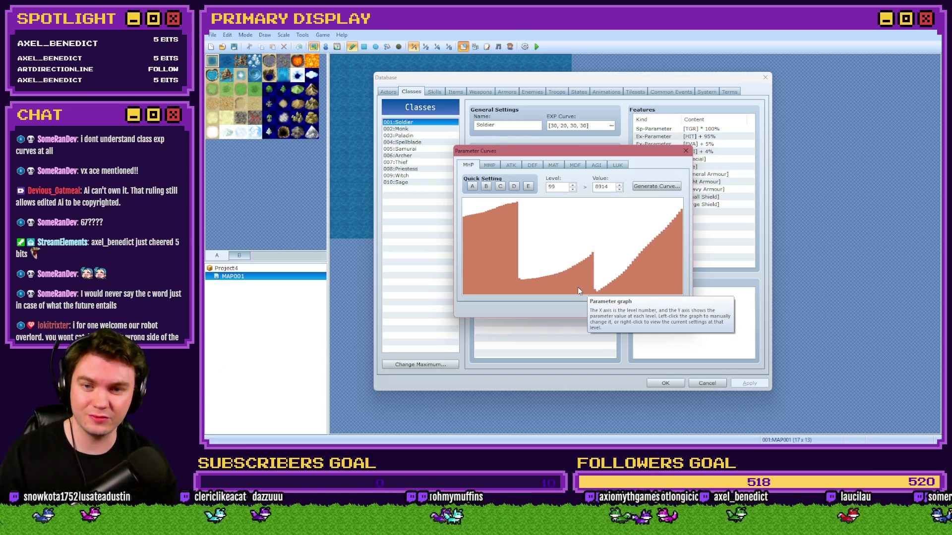
{"action": "mouse_move", "coordinate": [560, 278]}
{"action": "left_mouse_down"}
{"action": "mouse_move", "coordinate": [526, 256]}
{"action": "mouse_move", "coordinate": [683, 215]}
{"action": "left_mouse_up"}
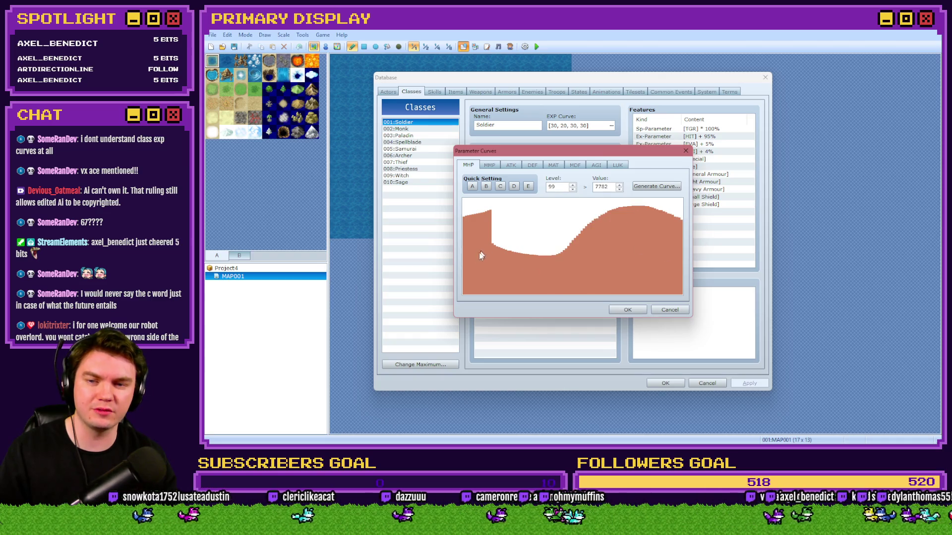
{"action": "mouse_move", "coordinate": [464, 267]}
{"action": "left_mouse_down"}
{"action": "mouse_move", "coordinate": [471, 273]}
{"action": "mouse_move", "coordinate": [566, 204]}
{"action": "mouse_move", "coordinate": [596, 199]}
{"action": "mouse_move", "coordinate": [699, 271]}
{"action": "left_mouse_up"}
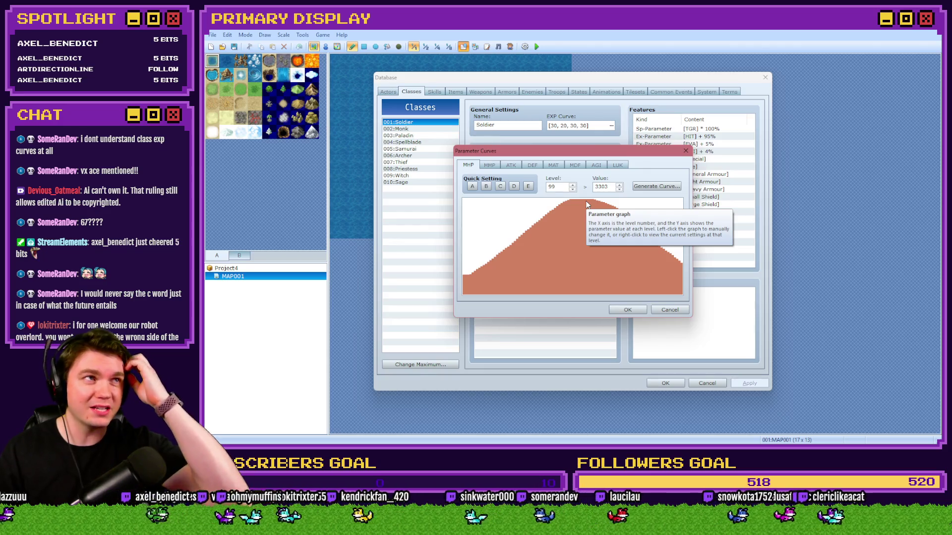
{"action": "right_click", "coordinate": [565, 204]}
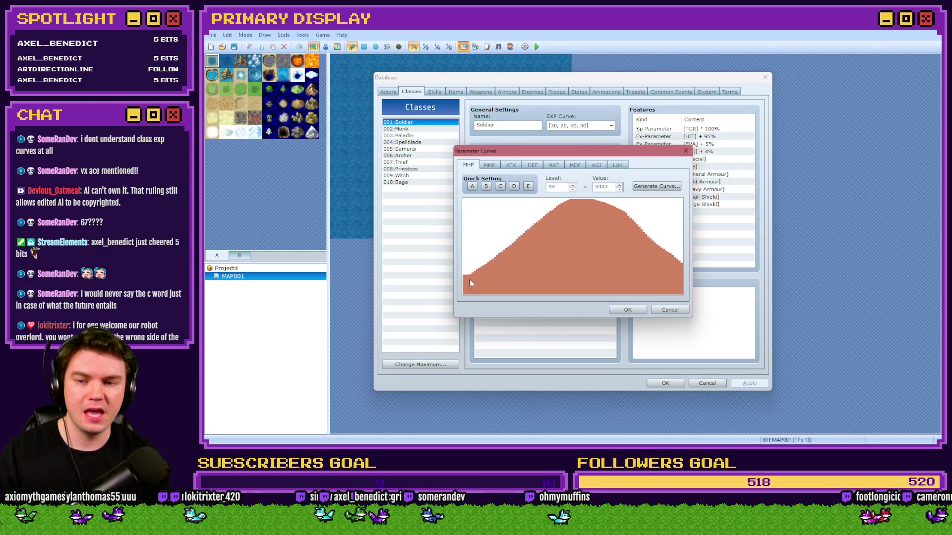
{"action": "mouse_move", "coordinate": [465, 276]}
{"action": "left_mouse_down"}
{"action": "mouse_move", "coordinate": [570, 211]}
{"action": "mouse_move", "coordinate": [620, 227]}
{"action": "mouse_move", "coordinate": [682, 268]}
{"action": "left_mouse_up"}
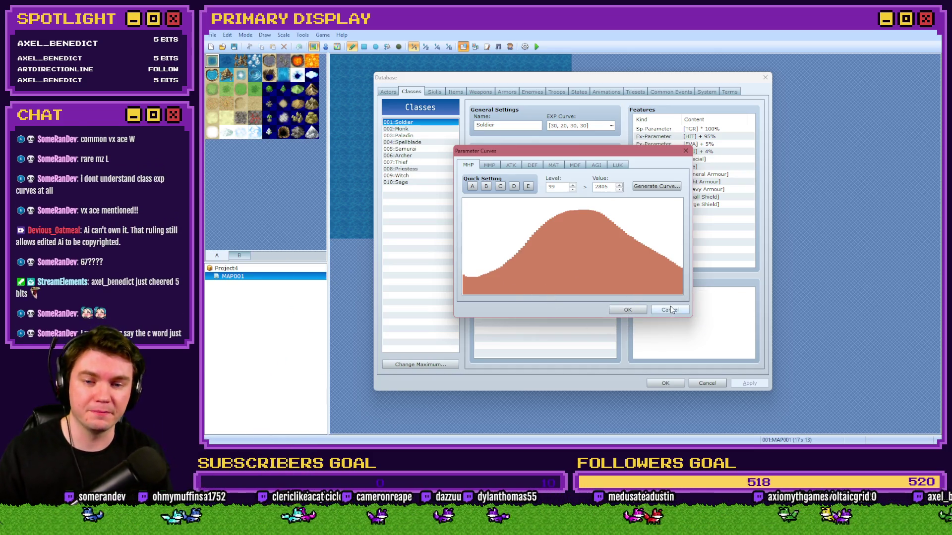
{"action": "left_click", "coordinate": [670, 310]}
{"action": "left_click", "coordinate": [713, 384]}
Step: Return to RPG Maker MZ and open class 0001's Max HP curve in the Database
{"action": "key", "text": "alt+Tab"}
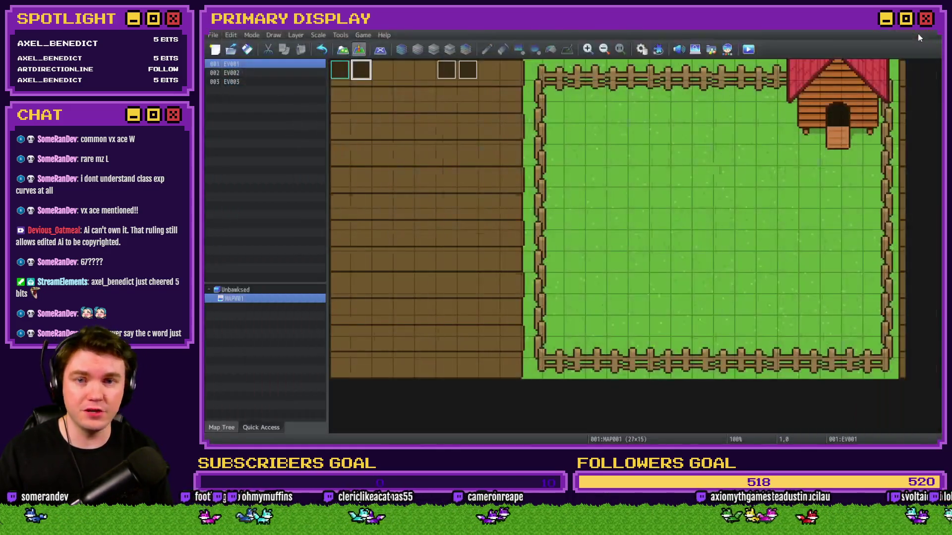
{"action": "key", "text": "F9"}
{"action": "double_click", "coordinate": [494, 155]}
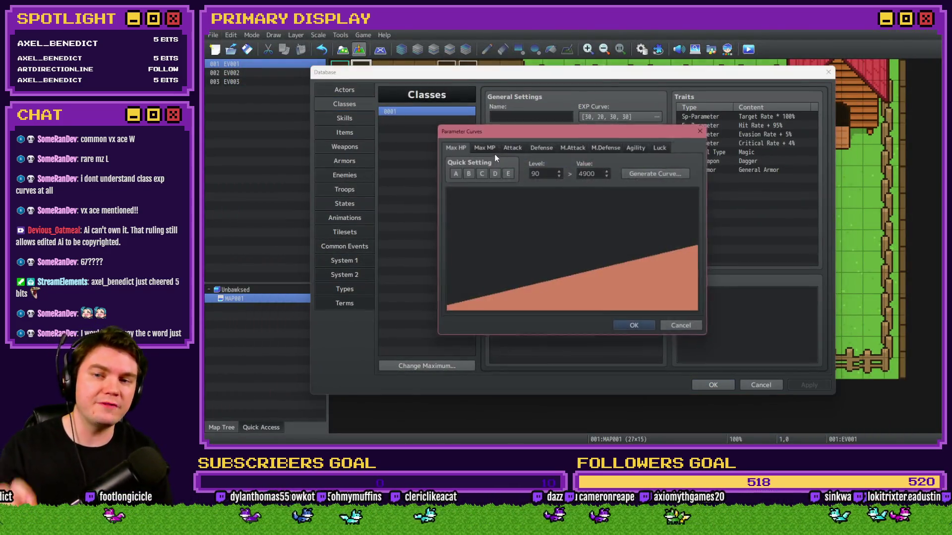
{"action": "left_click", "coordinate": [552, 257]}
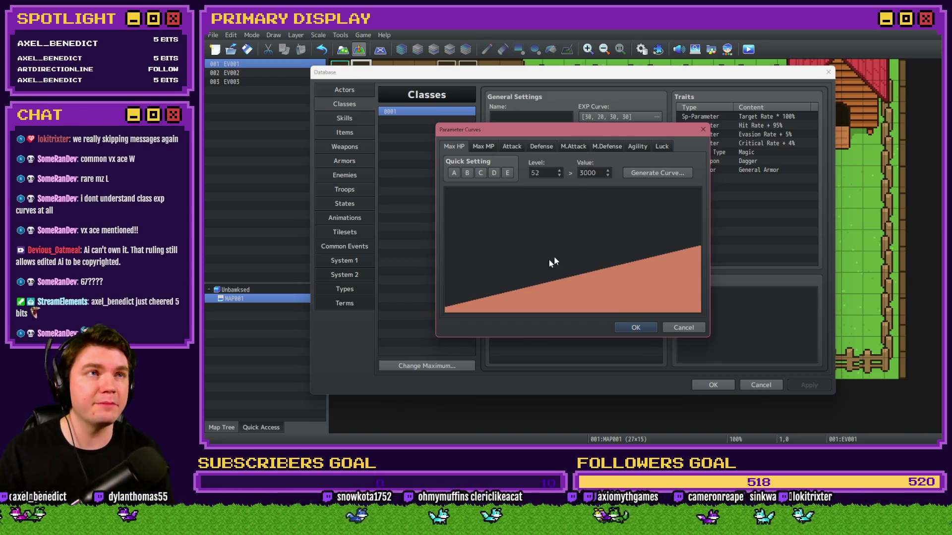
Step: Set Max HP to 500 at level 1 and 550 at level 2, then move to level 3
{"action": "double_click", "coordinate": [544, 173]}
{"action": "type", "text": "1"}
{"action": "double_click", "coordinate": [596, 176]}
{"action": "type", "text": "500"}
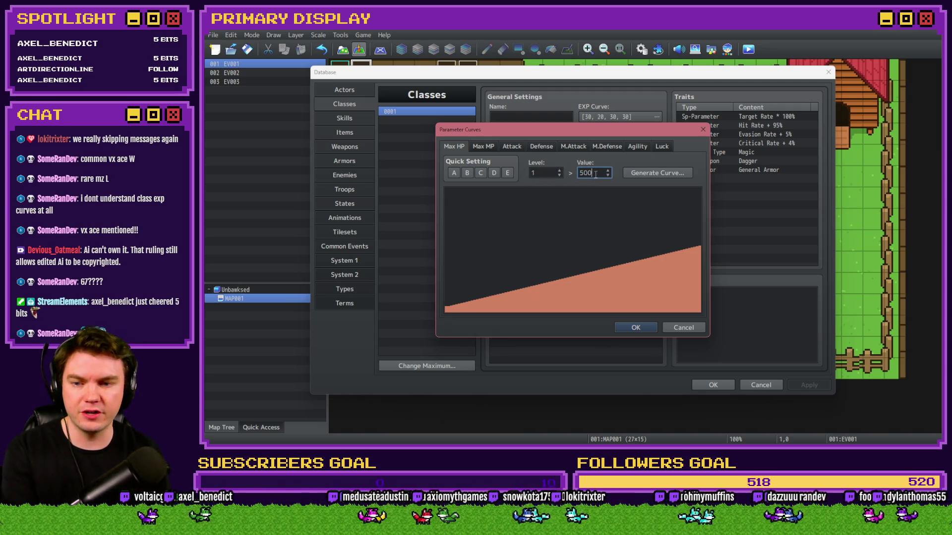
{"action": "double_click", "coordinate": [554, 174]}
{"action": "type", "text": "2"}
{"action": "double_click", "coordinate": [589, 174]}
{"action": "type", "text": "550"}
{"action": "double_click", "coordinate": [548, 174]}
{"action": "type", "text": "3"}
{"action": "key", "text": "Tab"}
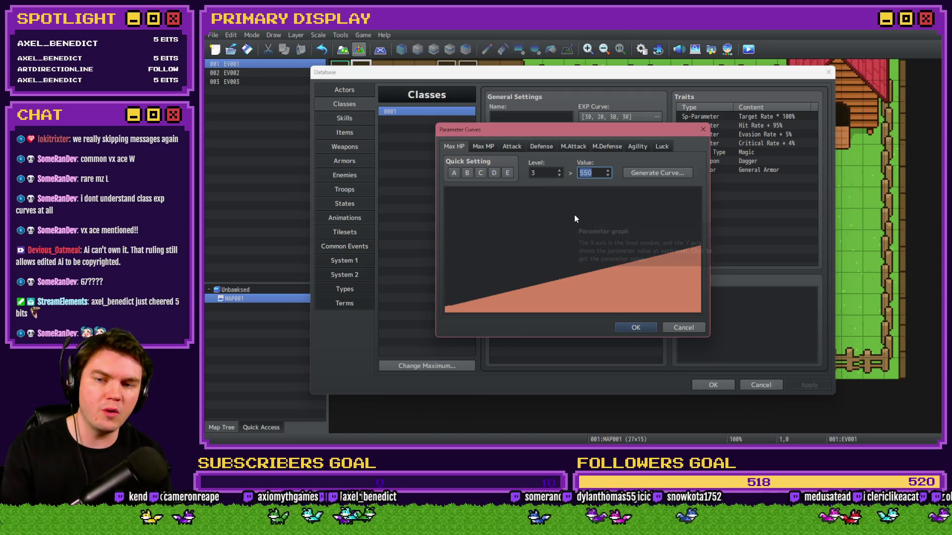
Step: Try Generate Curve without applying it, view the Max MP and Attack curves, and cancel the edits
{"action": "left_click", "coordinate": [643, 174]}
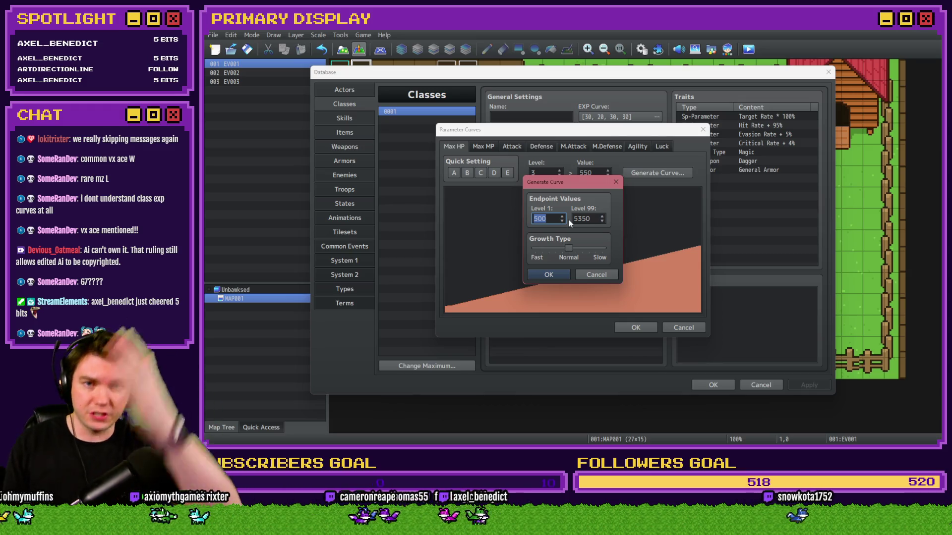
{"action": "left_click_drag", "start_coordinate": [569, 248], "coordinate": [565, 255]}
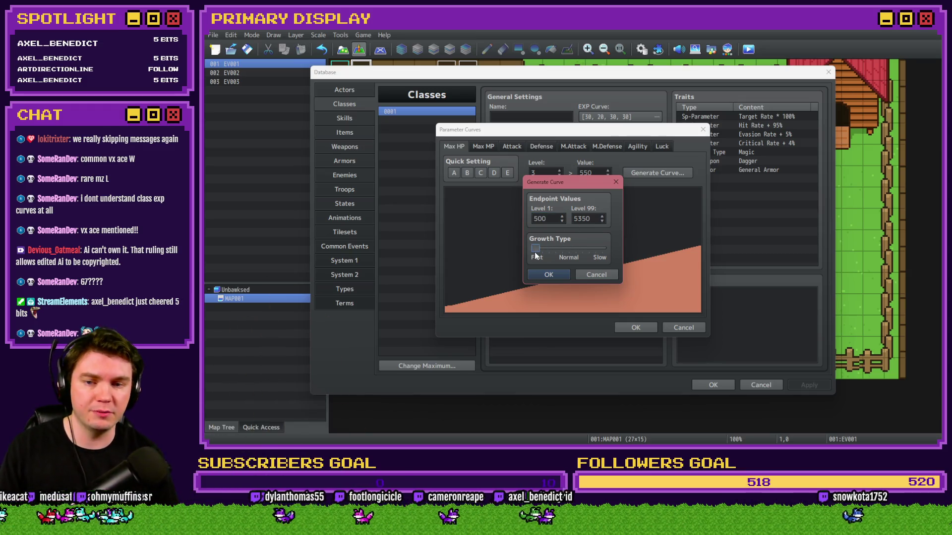
{"action": "left_click", "coordinate": [600, 275]}
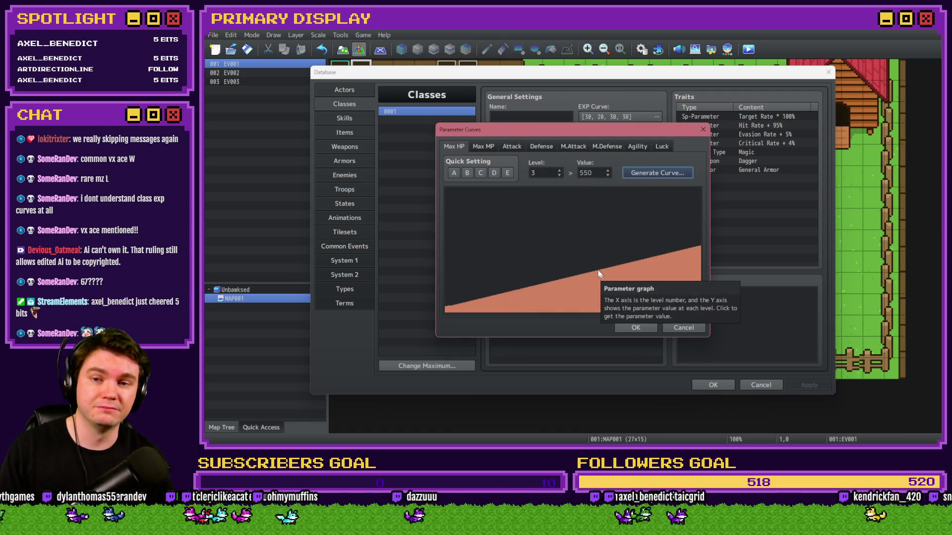
{"action": "left_click", "coordinate": [654, 237]}
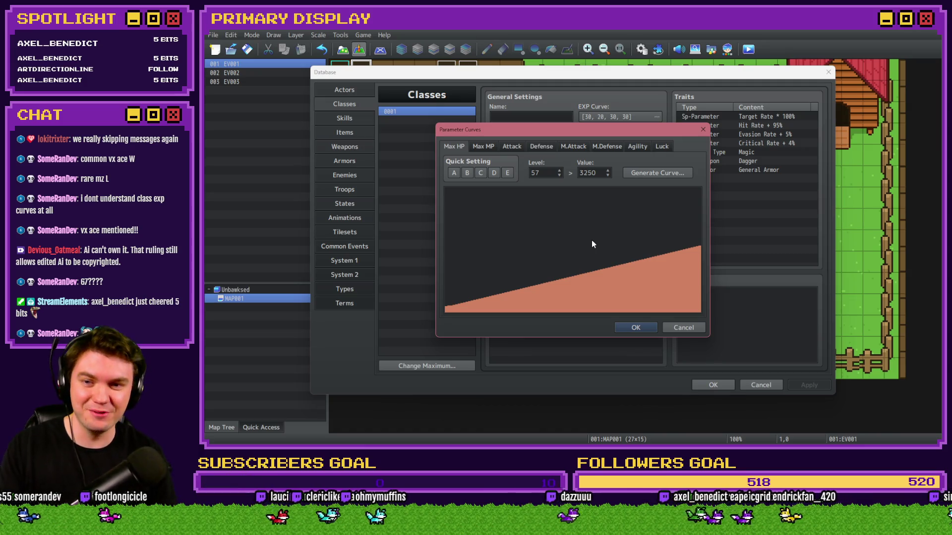
{"action": "left_click", "coordinate": [496, 148]}
{"action": "key", "text": "Right"}
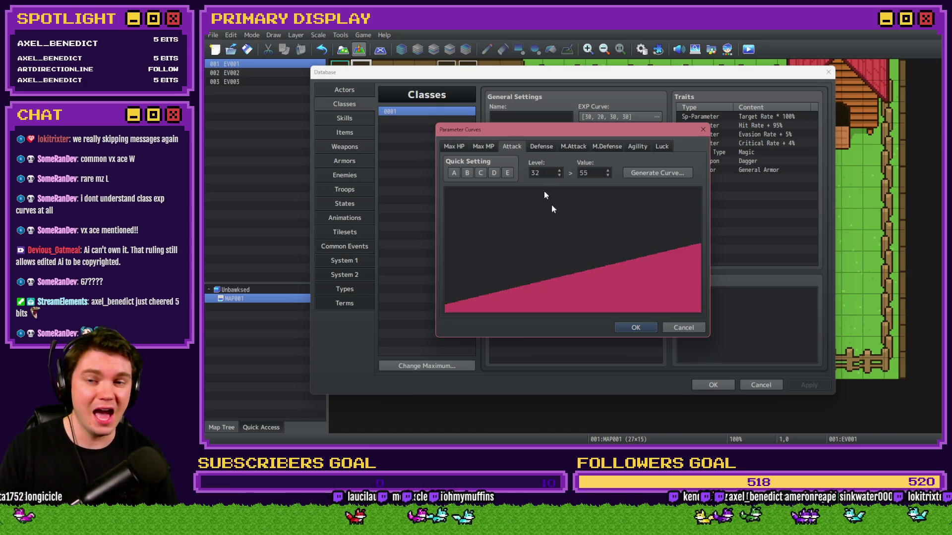
{"action": "left_click", "coordinate": [679, 325]}
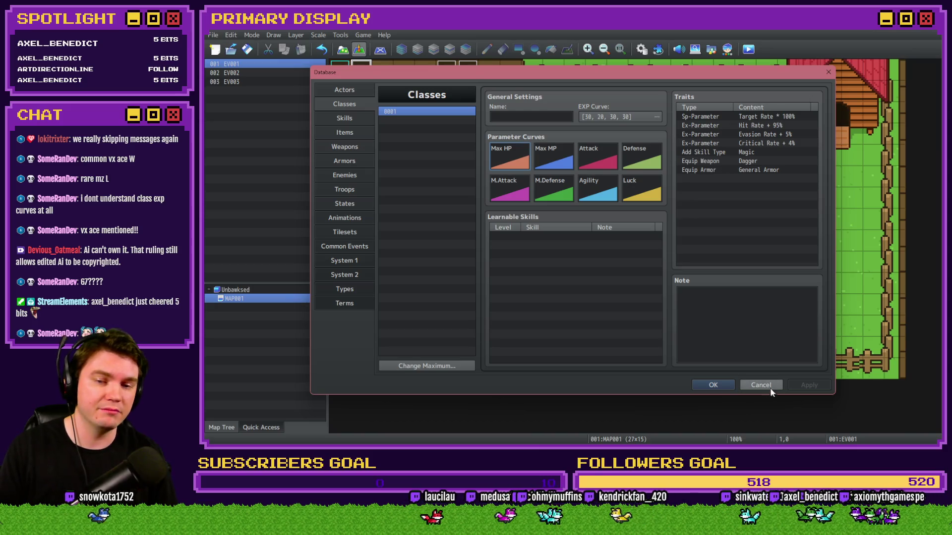
Step: Close the Database without saving and launch a playtest of the chicken farm game
{"action": "left_click", "coordinate": [769, 386]}
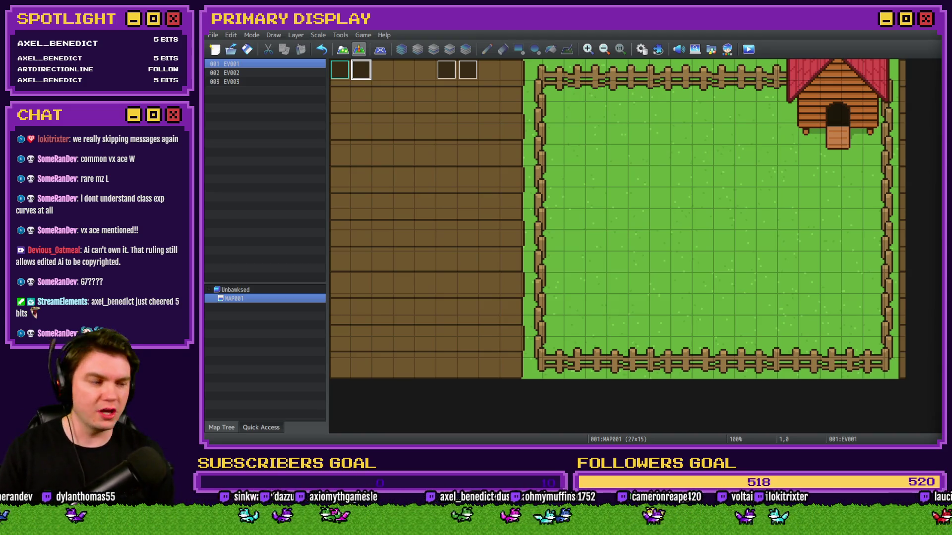
{"action": "left_click", "coordinate": [751, 51]}
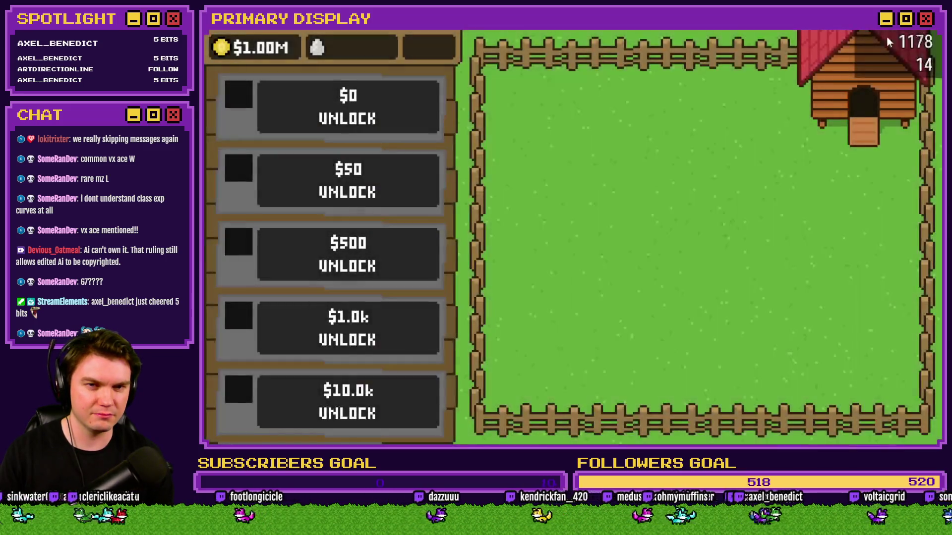
{"action": "key", "text": "alt+F4"}
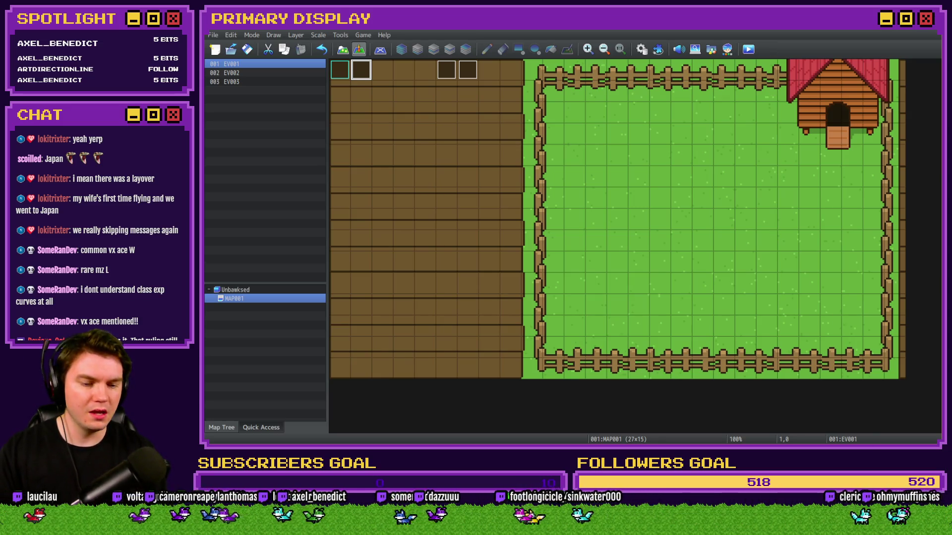
Step: Navigate from Unbawksed into img > pictures in File Explorer, then switch to Discord's #-unbawksed channel
{"action": "key", "text": "alt+Tab"}
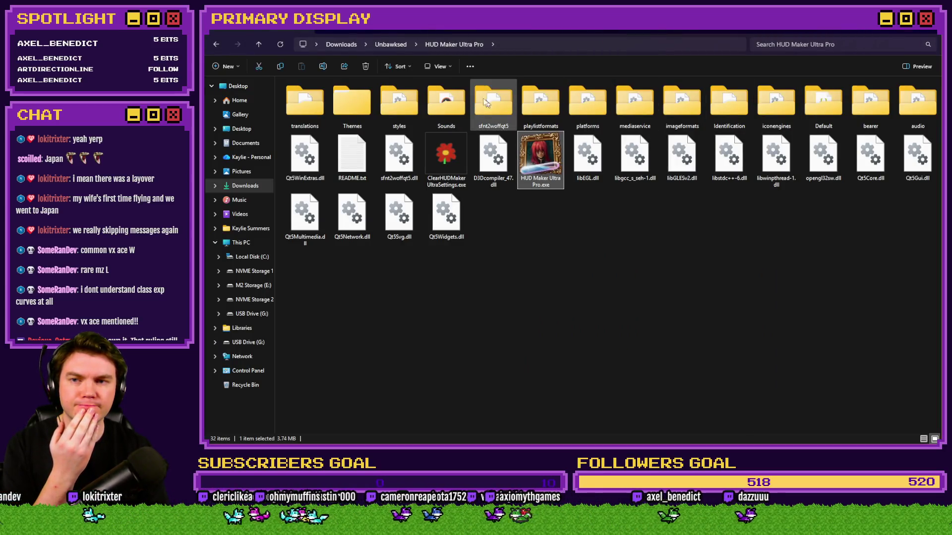
{"action": "left_click", "coordinate": [389, 44]}
{"action": "double_click", "coordinate": [336, 115]}
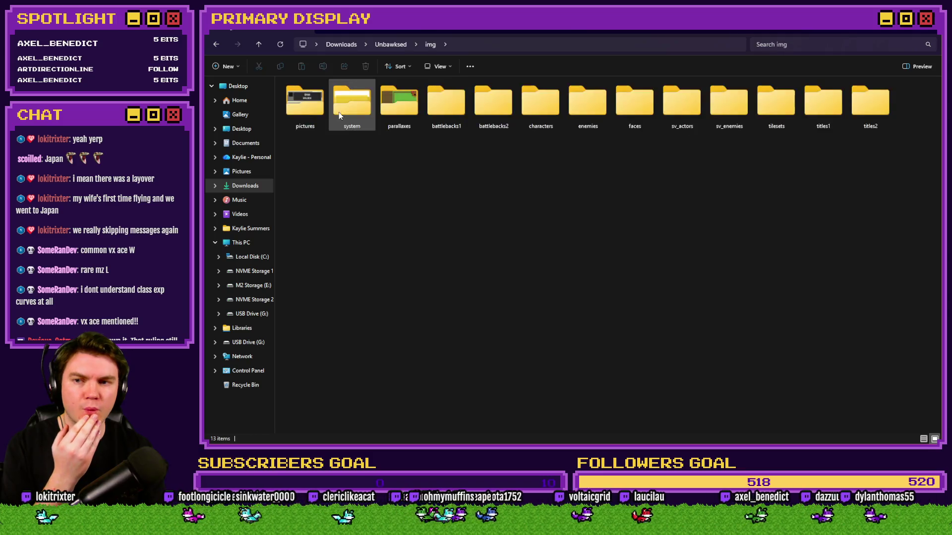
{"action": "double_click", "coordinate": [312, 108]}
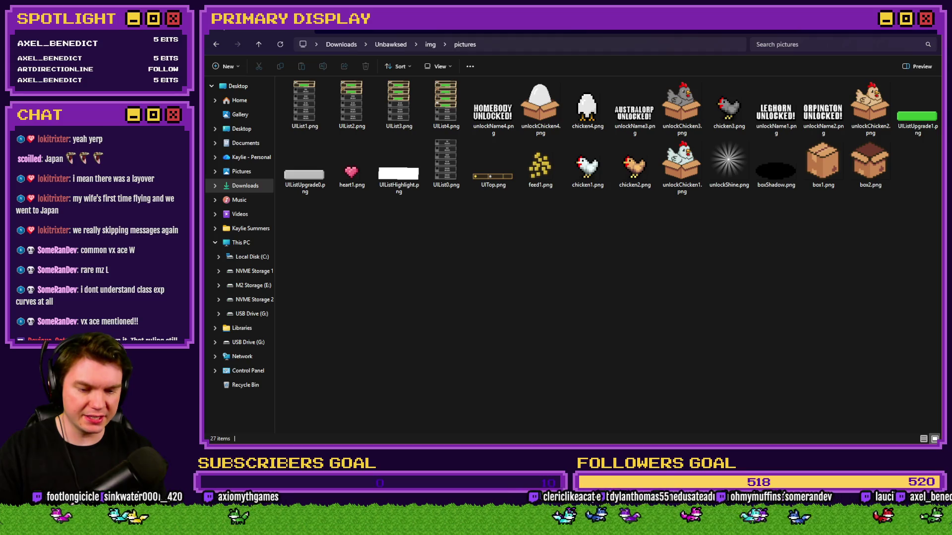
{"action": "key", "text": "alt+Tab"}
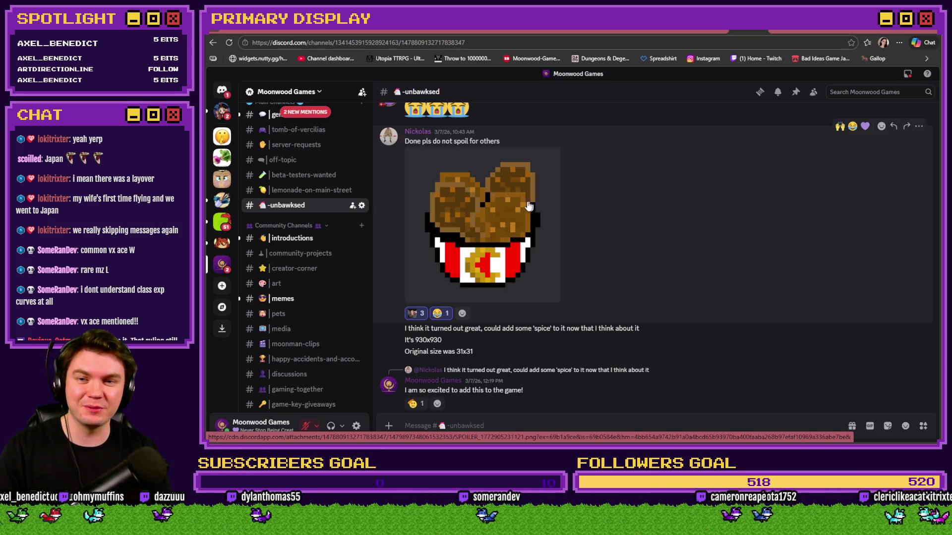
Step: Enlarge the posted chicken bucket image, open it full-size in the browser, and try Save image as
{"action": "left_click", "coordinate": [533, 218]}
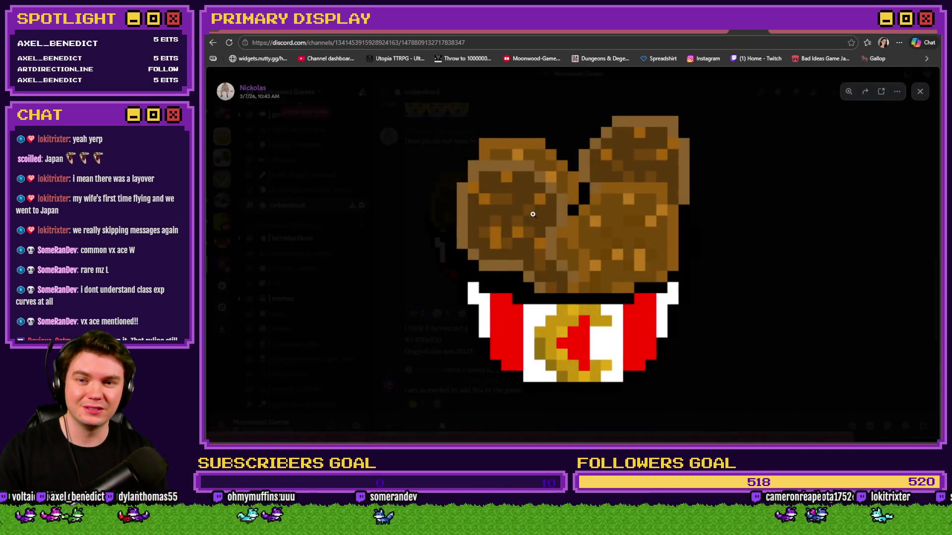
{"action": "left_click", "coordinate": [895, 93]}
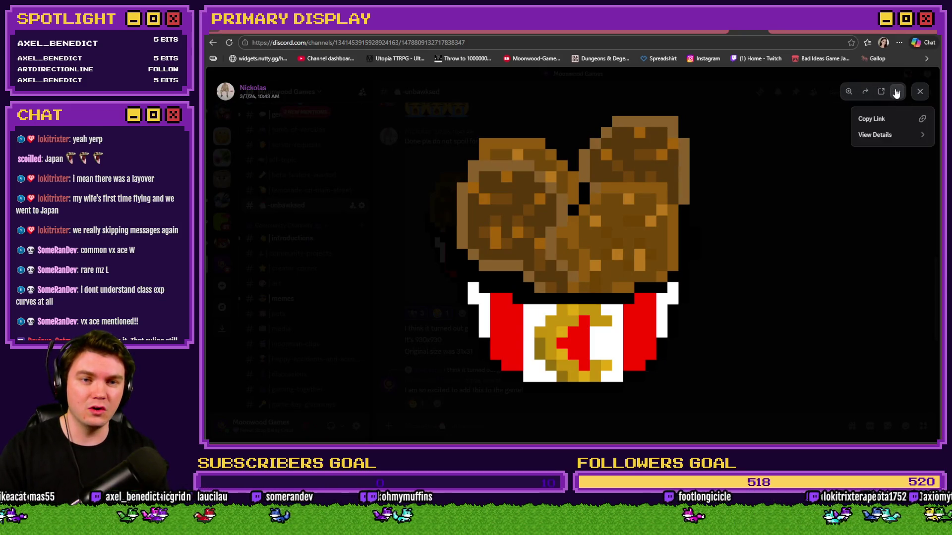
{"action": "mouse_move", "coordinate": [878, 136]}
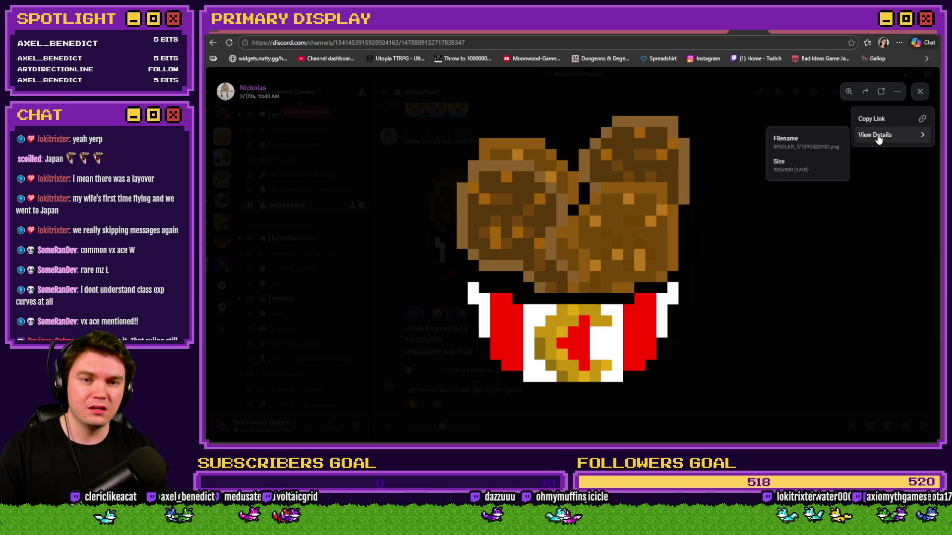
{"action": "left_click", "coordinate": [878, 94]}
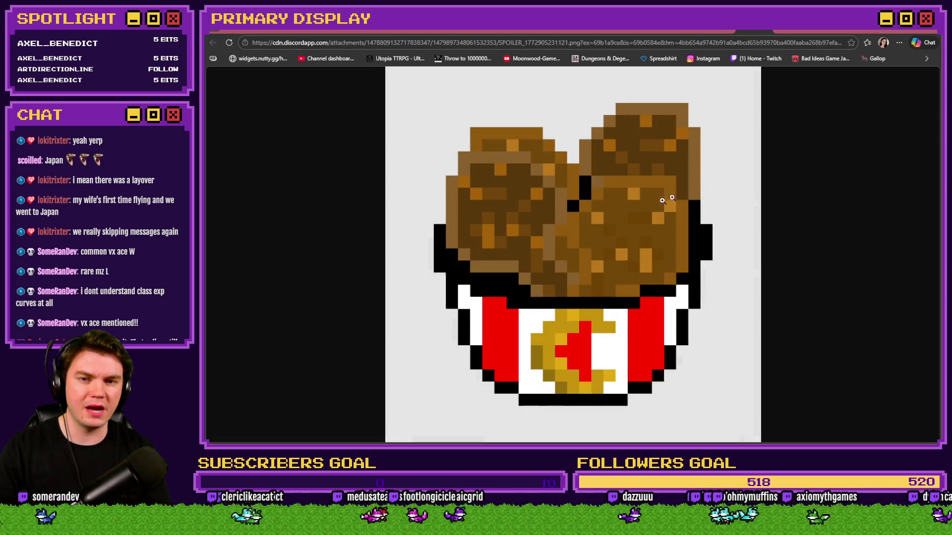
{"action": "right_click", "coordinate": [638, 208]}
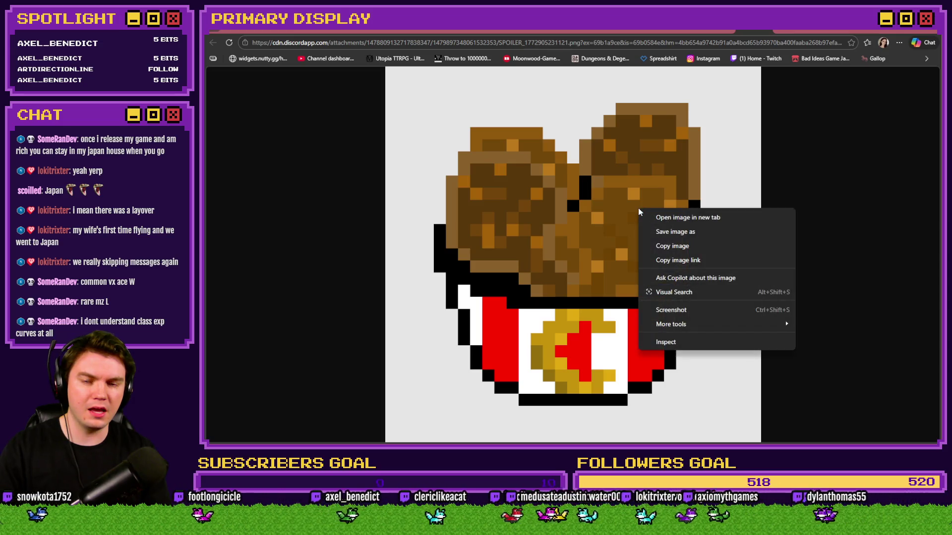
{"action": "left_click", "coordinate": [668, 231]}
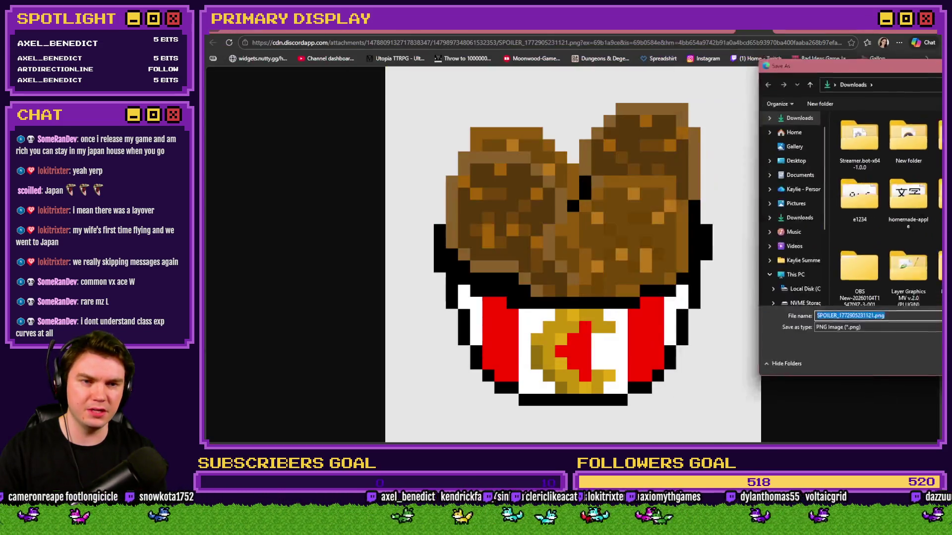
{"action": "key", "text": "Return"}
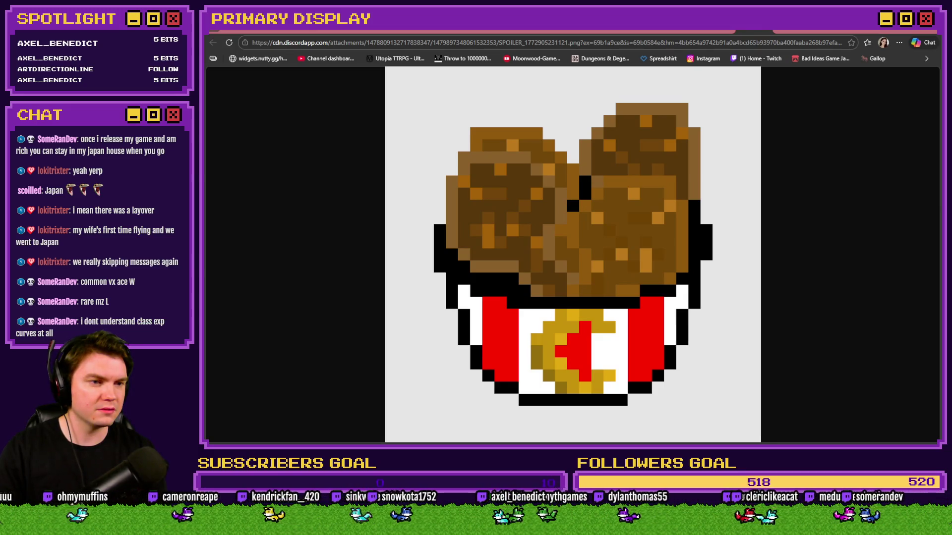
Step: Save the image as a PNG into Unbawksed > img > pictures, then close the image tab and viewer
{"action": "key", "text": "ctrl+s"}
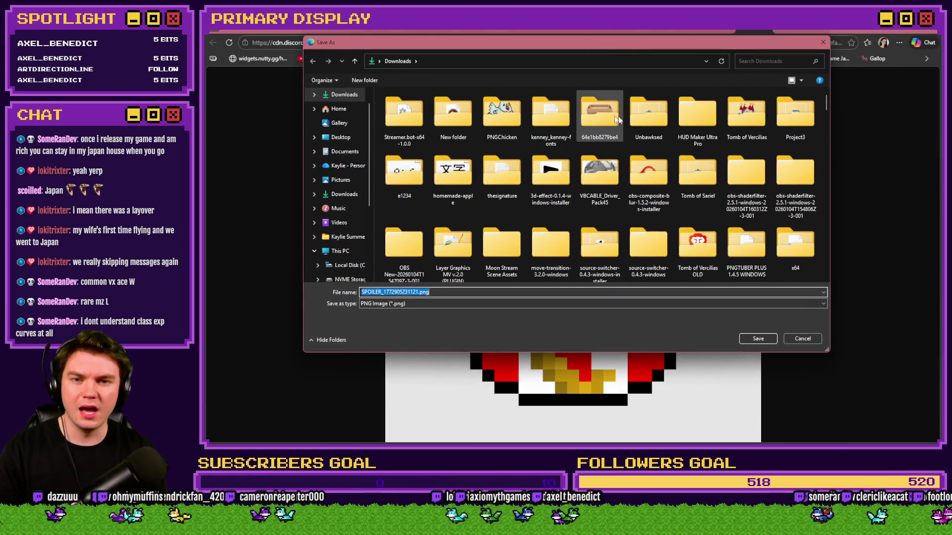
{"action": "double_click", "coordinate": [449, 119]}
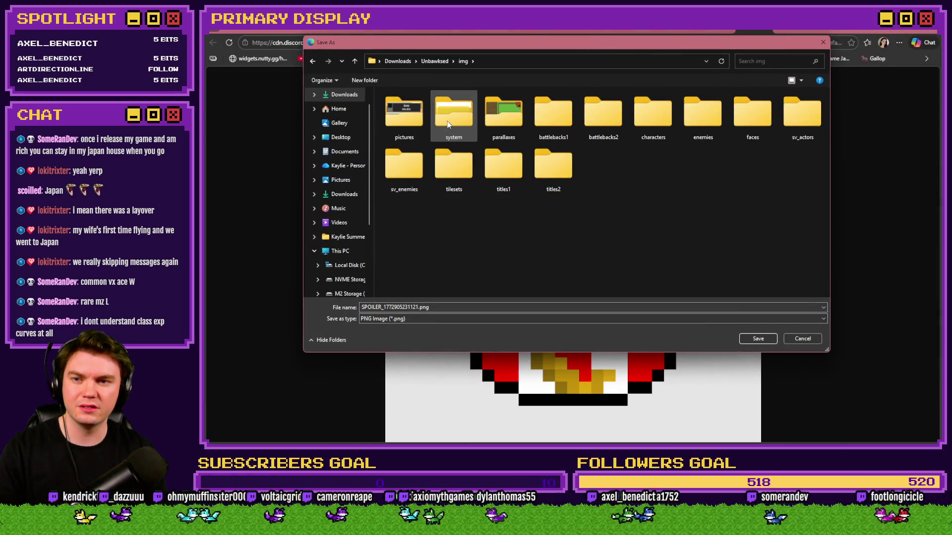
{"action": "double_click", "coordinate": [404, 117]}
{"action": "left_click", "coordinate": [397, 307]}
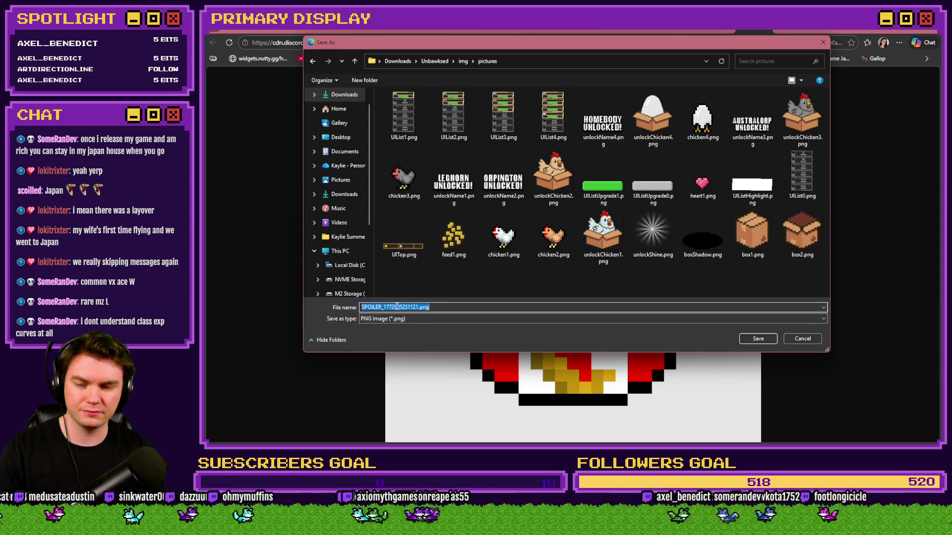
{"action": "left_click", "coordinate": [748, 338]}
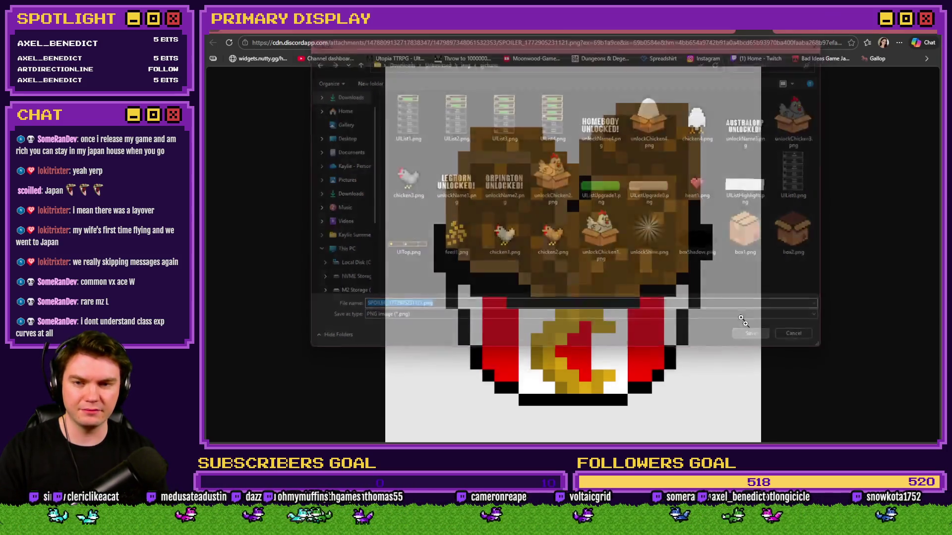
{"action": "left_click", "coordinate": [725, 32]}
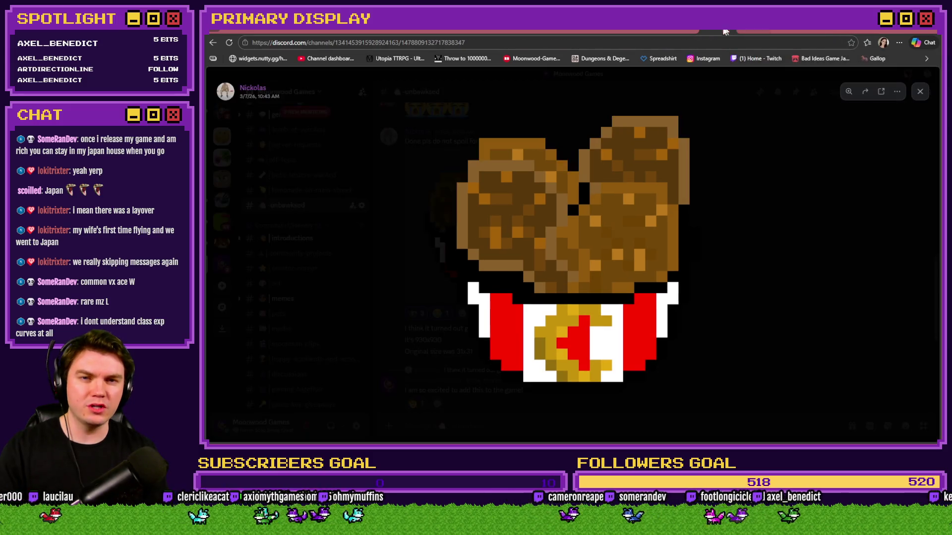
{"action": "left_click", "coordinate": [778, 259]}
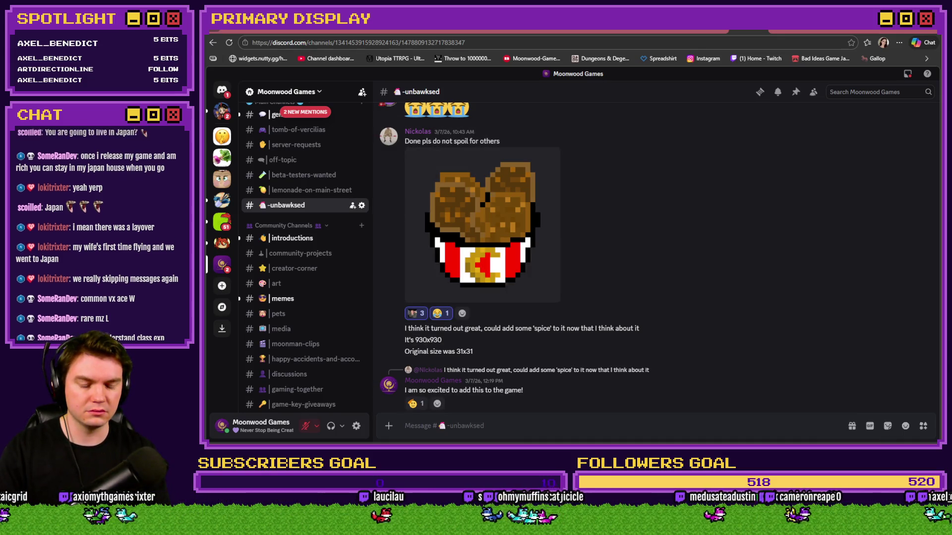
Step: Look over the Photoshop game mockup, then return to the RPG Maker MZ map editor and start a playtest
{"action": "key", "text": "alt+Tab"}
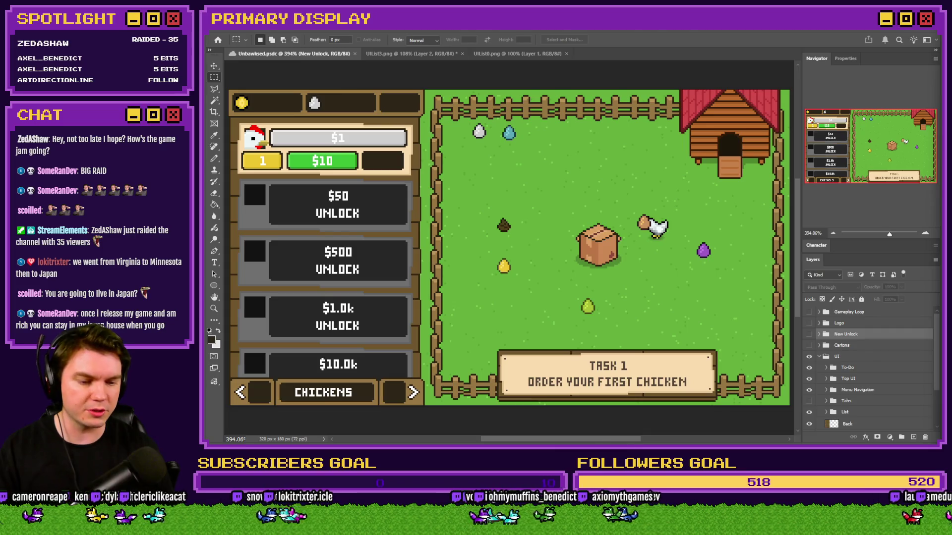
{"action": "key", "text": "alt+Tab"}
{"action": "left_click", "coordinate": [749, 49]}
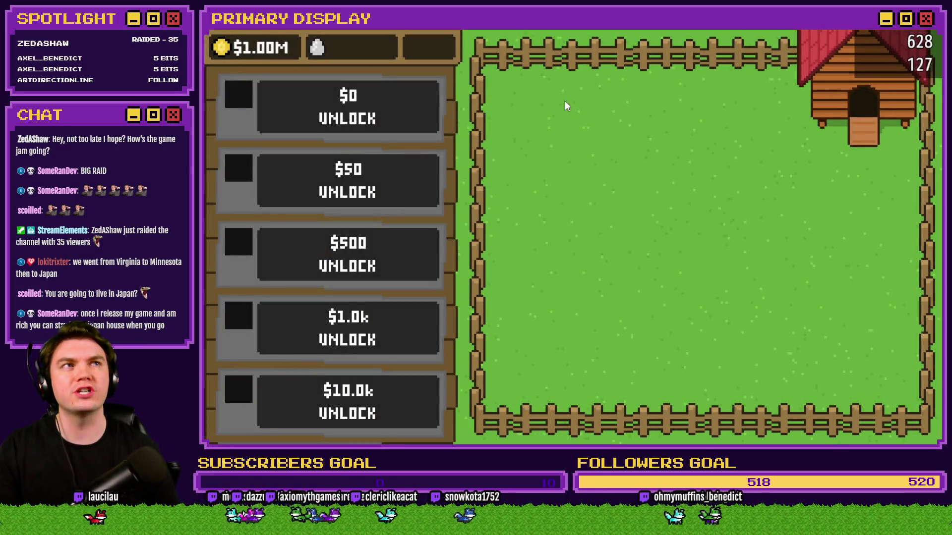
Step: Unlock the Leghorn, Orpington, Australorp and Homebody chickens, opening each delivered box
{"action": "left_click", "coordinate": [366, 130]}
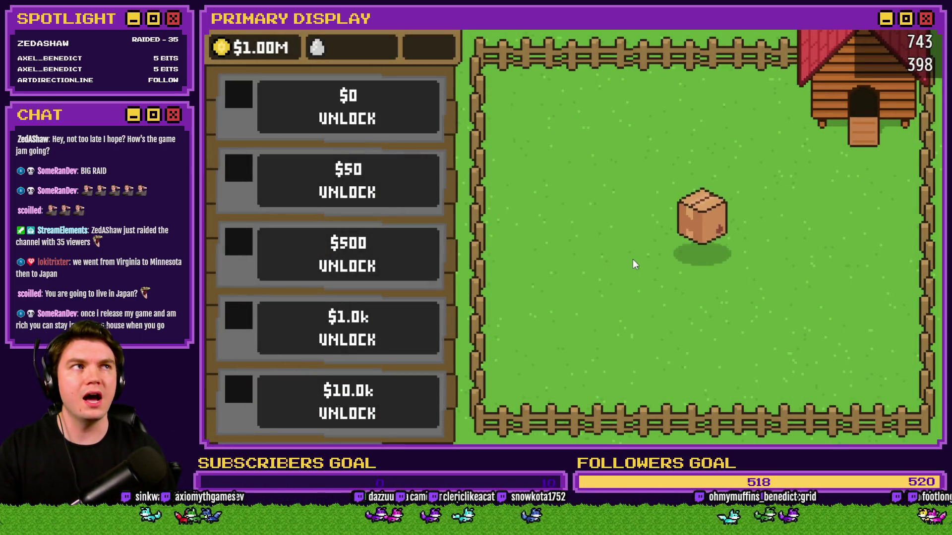
{"action": "left_click", "coordinate": [702, 243]}
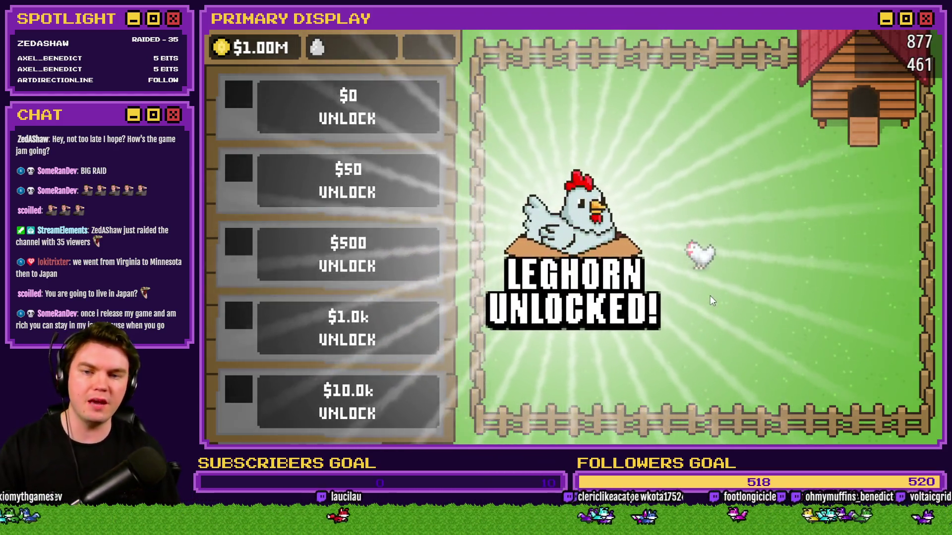
{"action": "left_click", "coordinate": [710, 295]}
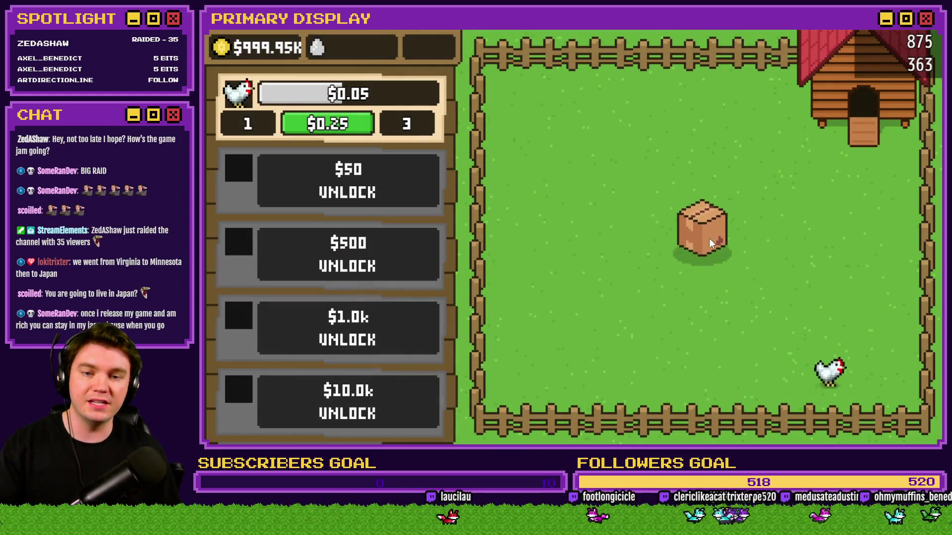
{"action": "left_click", "coordinate": [710, 235]}
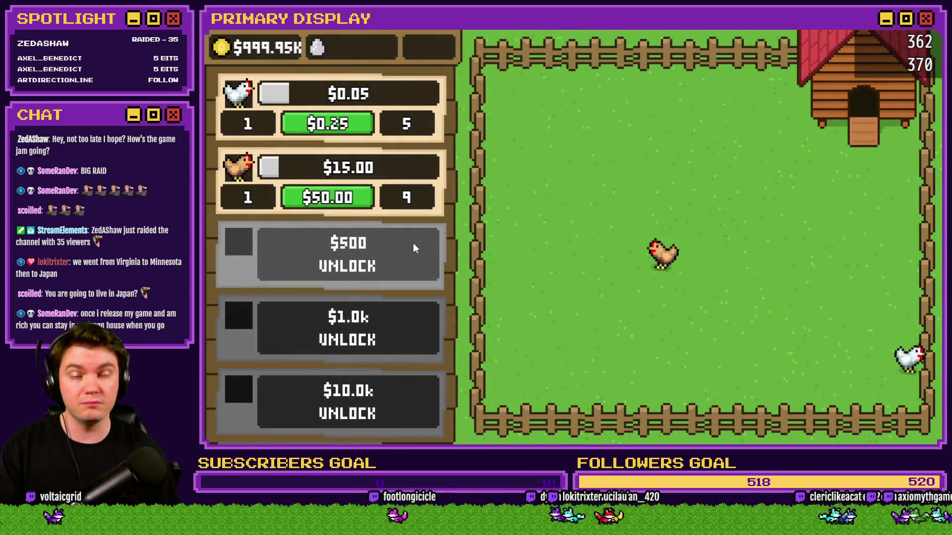
{"action": "left_click", "coordinate": [414, 248]}
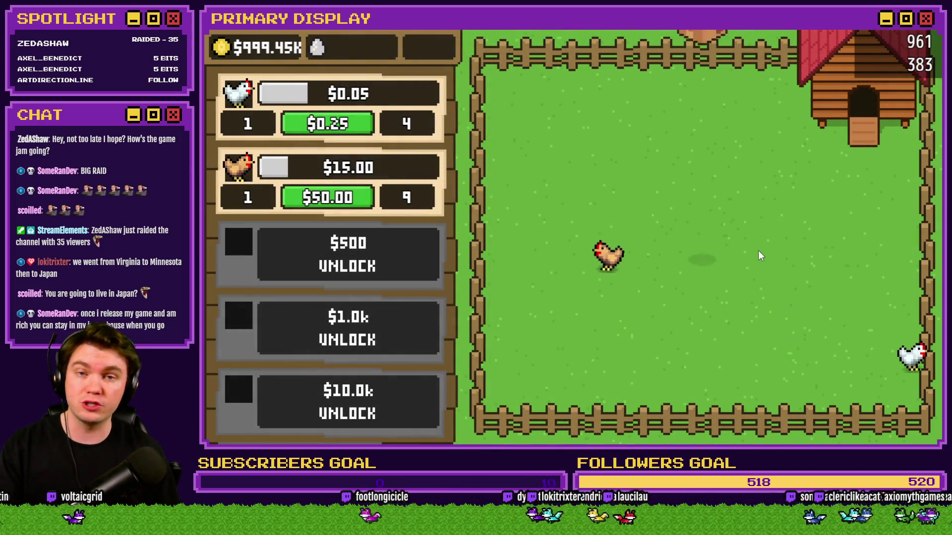
{"action": "left_click", "coordinate": [696, 241]}
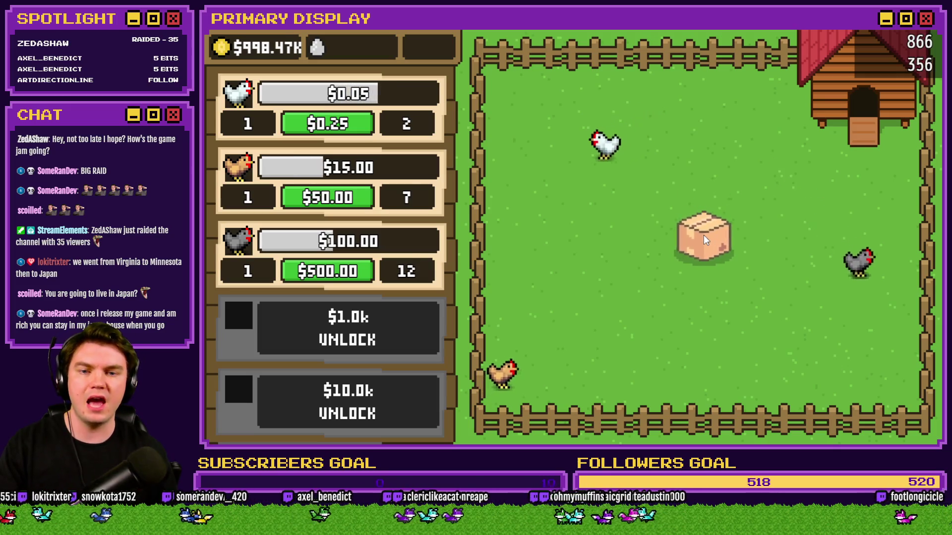
{"action": "left_click", "coordinate": [704, 235]}
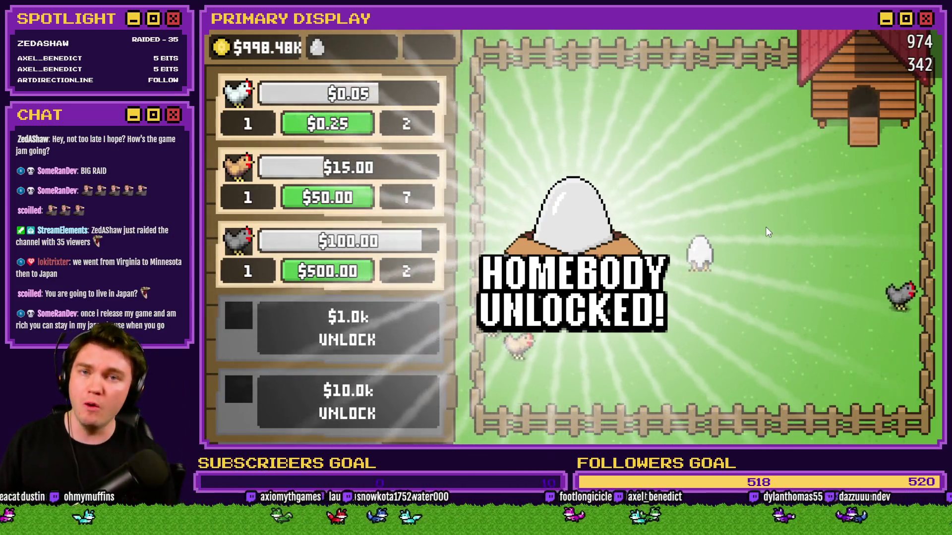
{"action": "left_click", "coordinate": [698, 215]}
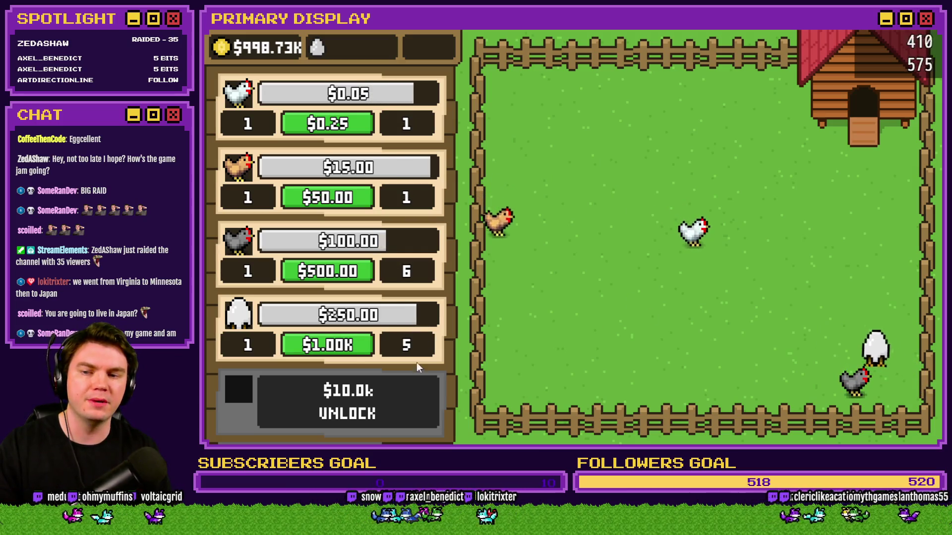
Step: Level up the Homebody row with eight purchases from its $1.00K buy button
{"action": "left_click", "coordinate": [351, 347]}
{"action": "left_click", "coordinate": [351, 347]}
{"action": "left_click", "coordinate": [352, 347]}
{"action": "left_click", "coordinate": [352, 348]}
{"action": "left_click", "coordinate": [352, 349]}
{"action": "left_click", "coordinate": [353, 349]}
{"action": "left_click", "coordinate": [354, 349]}
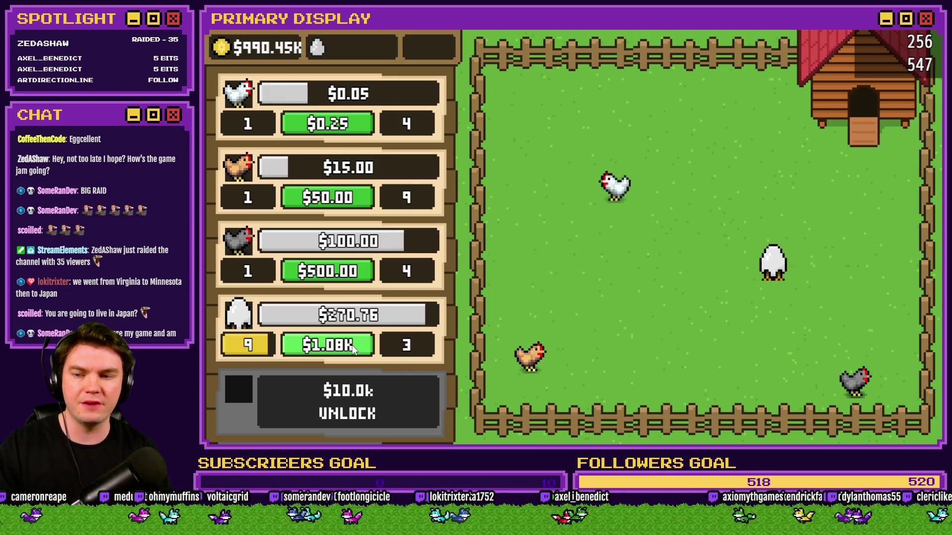
{"action": "left_click", "coordinate": [355, 350]}
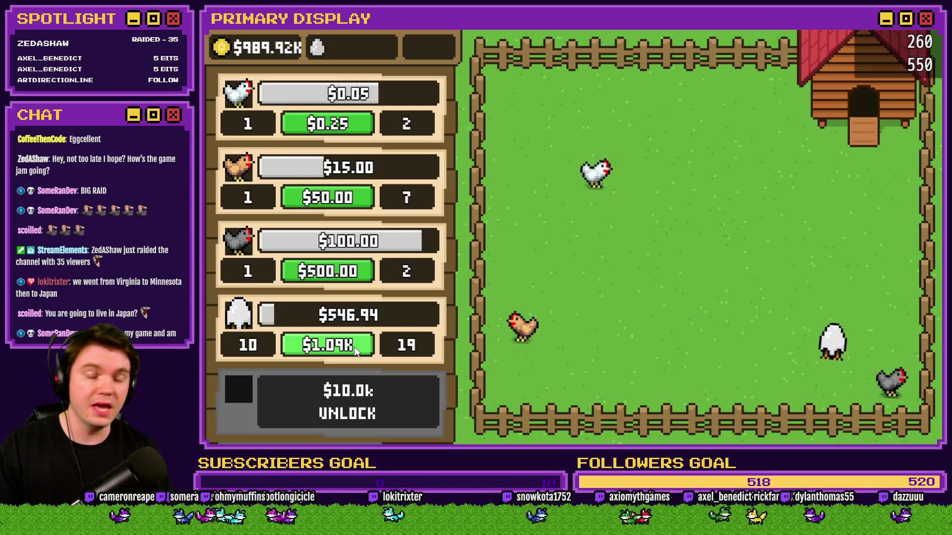
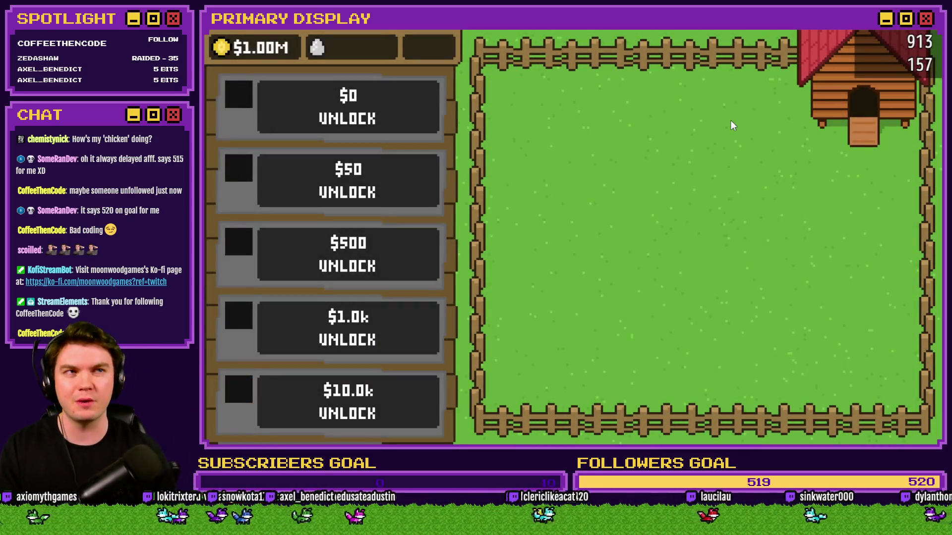
Step: Buy the $0, $50 and $500 chicken unlocks, opening each crate to reveal the Orpington and Australorp
{"action": "left_click", "coordinate": [351, 123]}
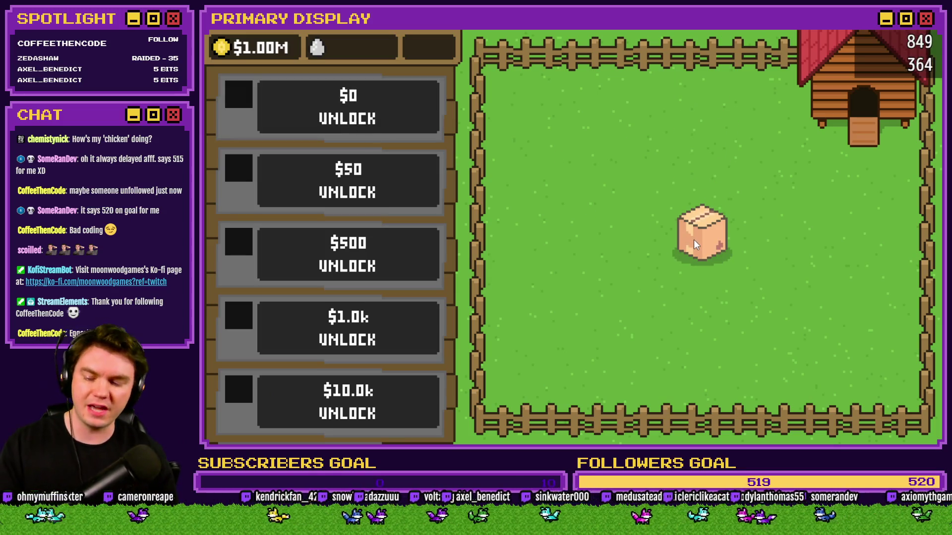
{"action": "left_click", "coordinate": [701, 241]}
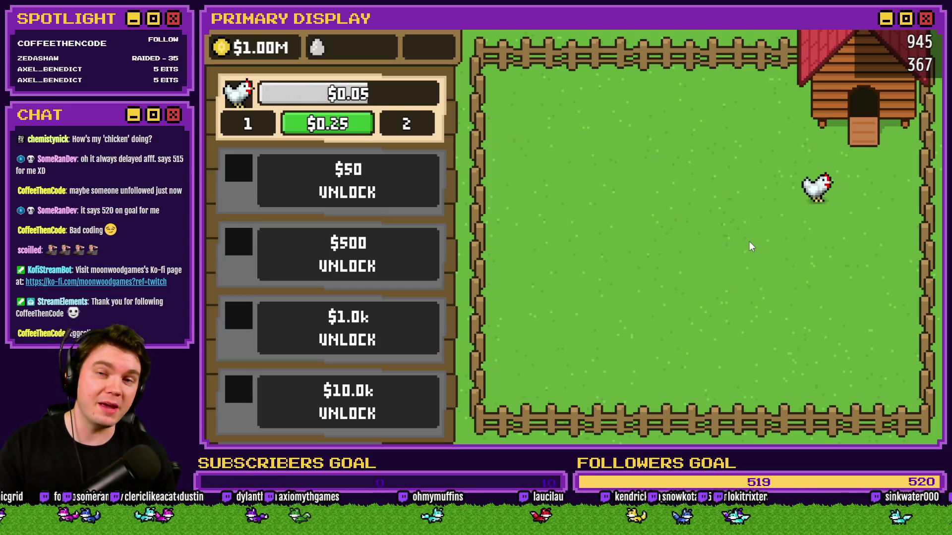
{"action": "left_click", "coordinate": [388, 182]}
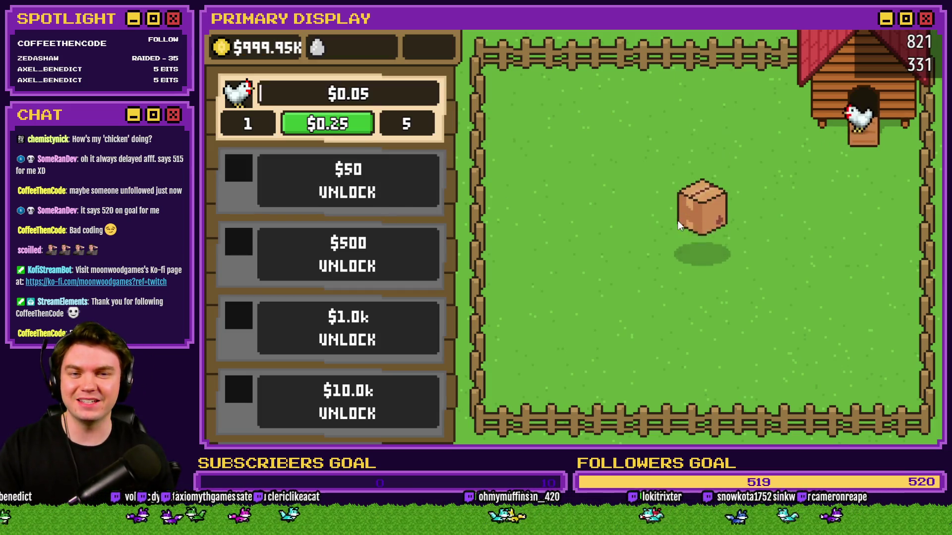
{"action": "left_click", "coordinate": [698, 229]}
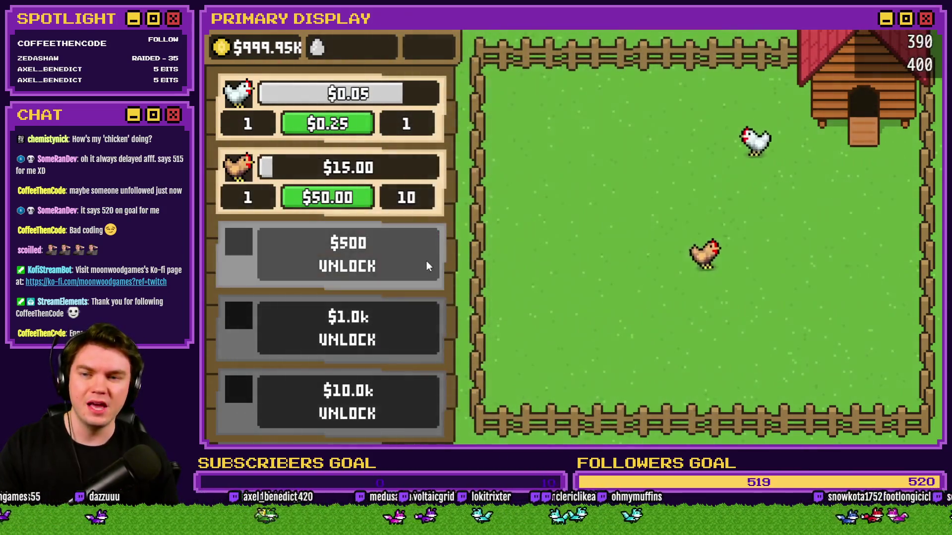
{"action": "left_click", "coordinate": [421, 261]}
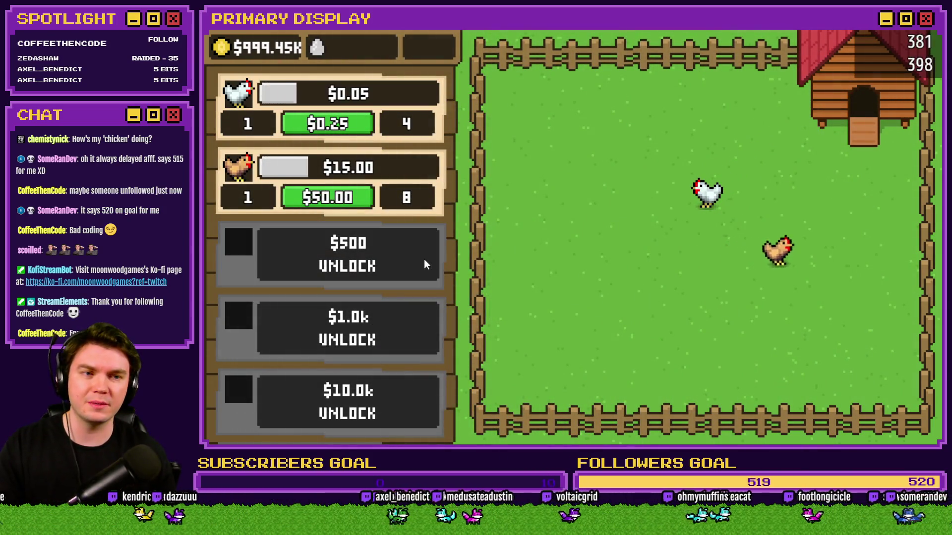
{"action": "left_click", "coordinate": [707, 239]}
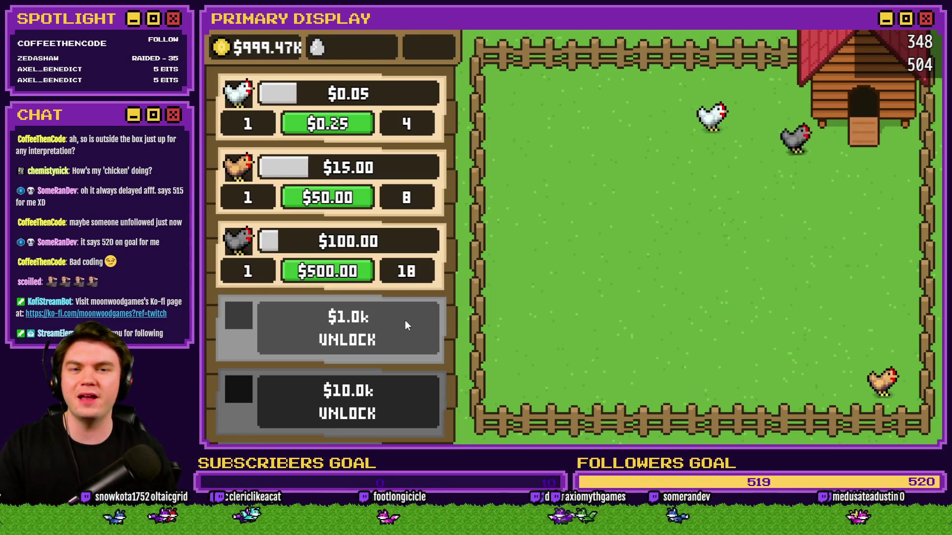
Step: Buy the $1.0k unlock, reveal the Homebody from its crate, then quit the playtest
{"action": "left_click", "coordinate": [406, 325]}
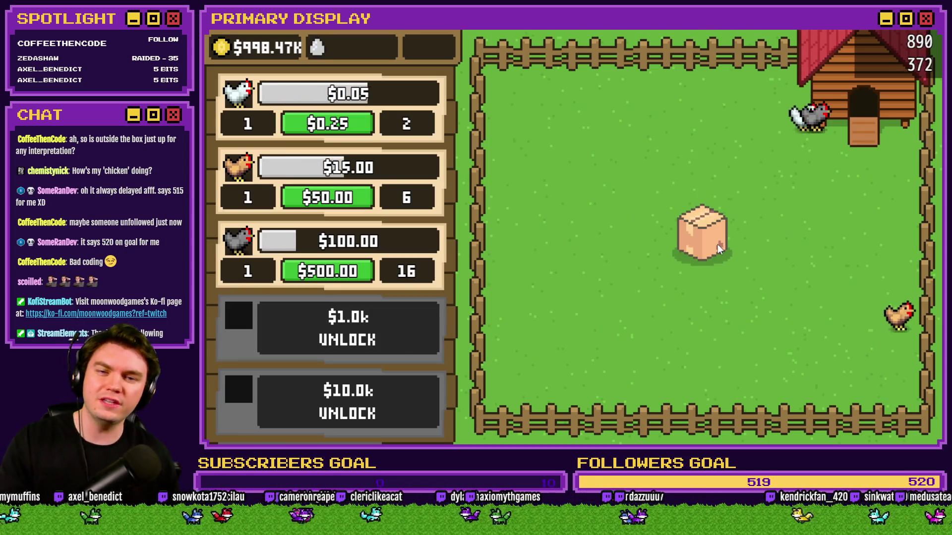
{"action": "left_click", "coordinate": [710, 245]}
{"action": "left_click", "coordinate": [710, 243]}
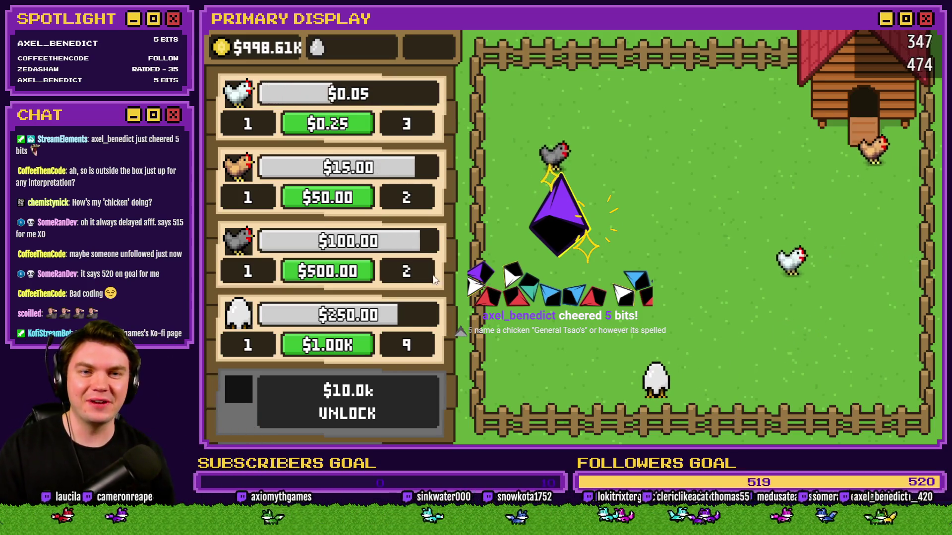
{"action": "key", "text": "F4"}
{"action": "left_click", "coordinate": [858, 50]}
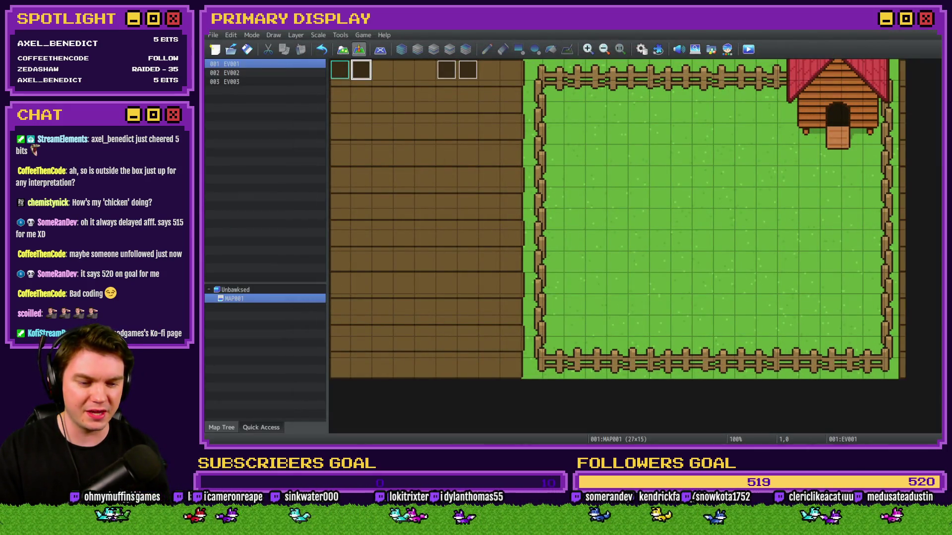
Step: Add 'General Tsao's' beneath The Colonel in the Notepad chicken idea list, then leave Notepad
{"action": "key", "text": "alt+Tab"}
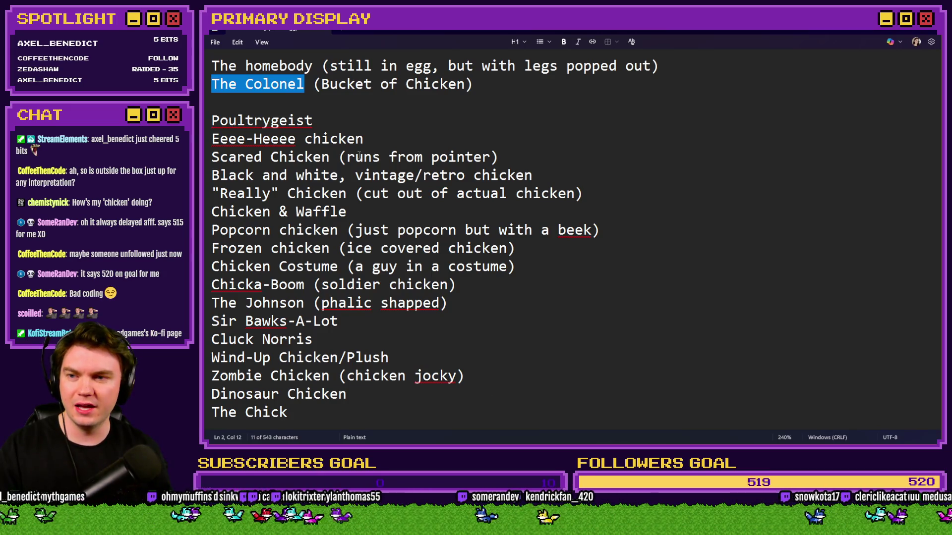
{"action": "left_click", "coordinate": [333, 105]}
{"action": "type", "text": "Gene"}
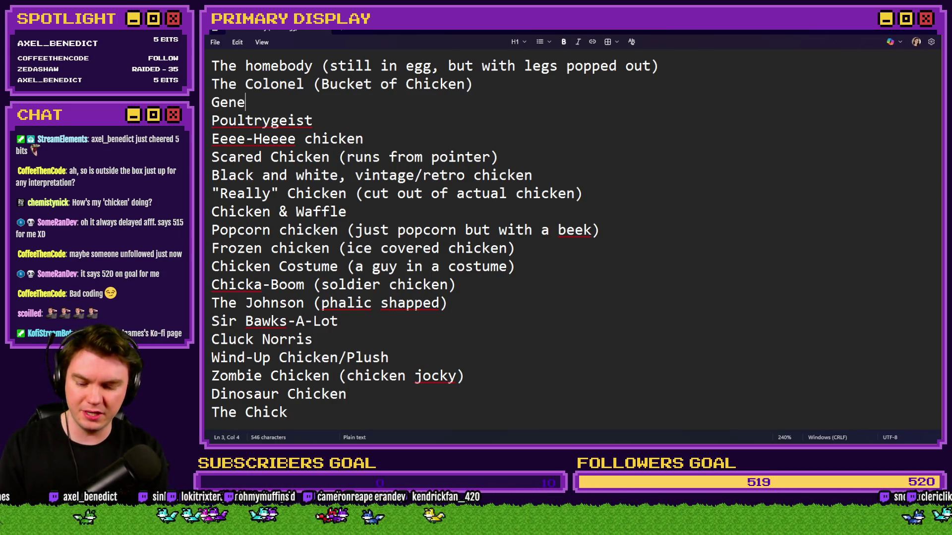
{"action": "type", "text": "ral Ts"}
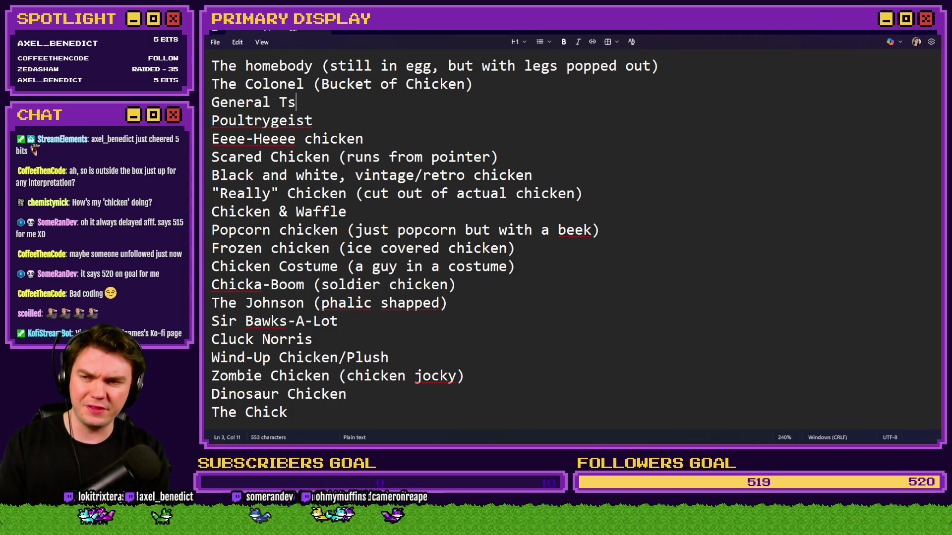
{"action": "type", "text": "ao's"}
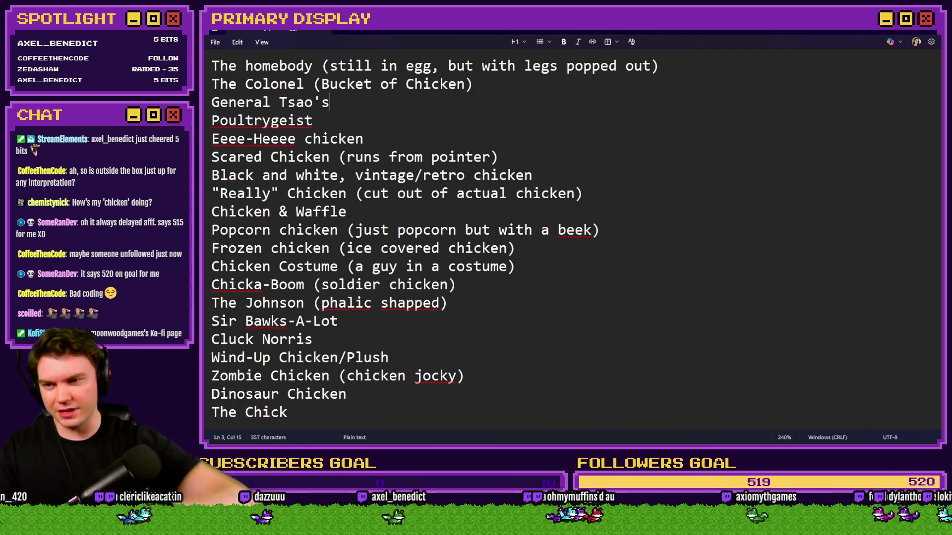
{"action": "left_click", "coordinate": [350, 114]}
{"action": "left_click", "coordinate": [369, 135]}
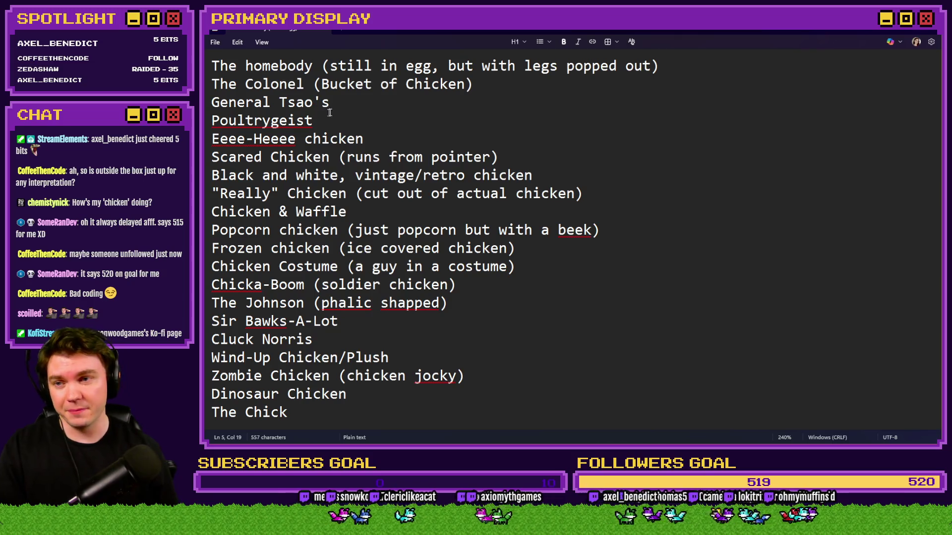
{"action": "left_click", "coordinate": [669, 66]}
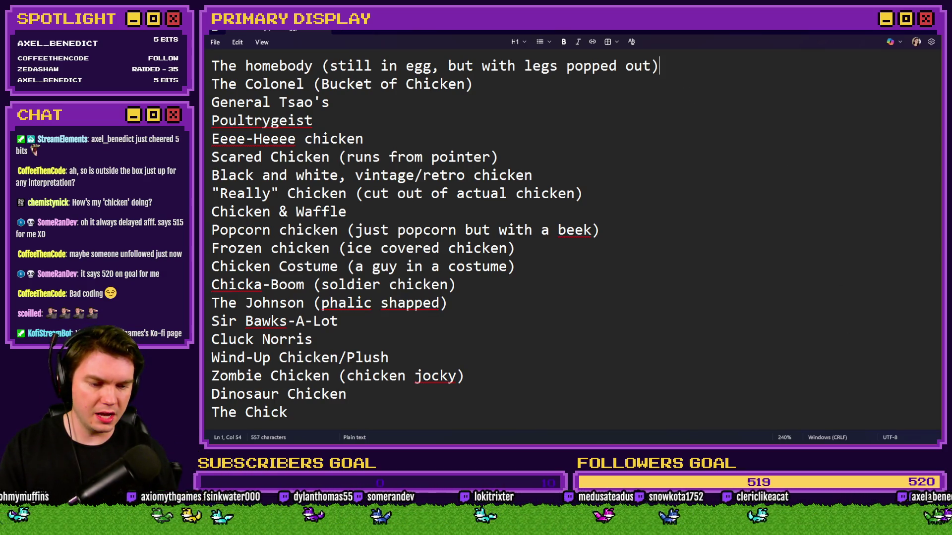
{"action": "key", "text": "alt+Tab"}
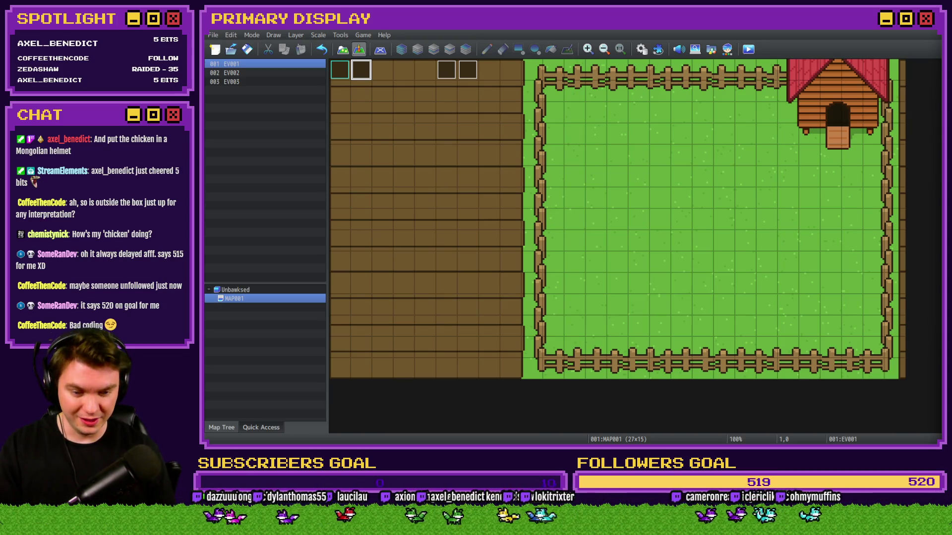
{"action": "key", "text": "alt+Tab"}
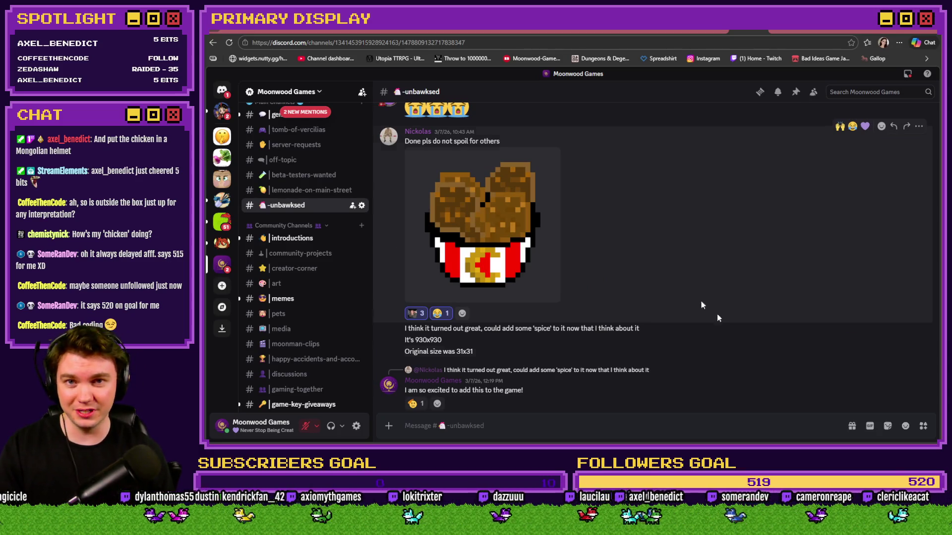
Step: Review the fried-chicken bucket image posted in #-unbawksed, then move to Photoshop
{"action": "key", "text": "alt+Tab"}
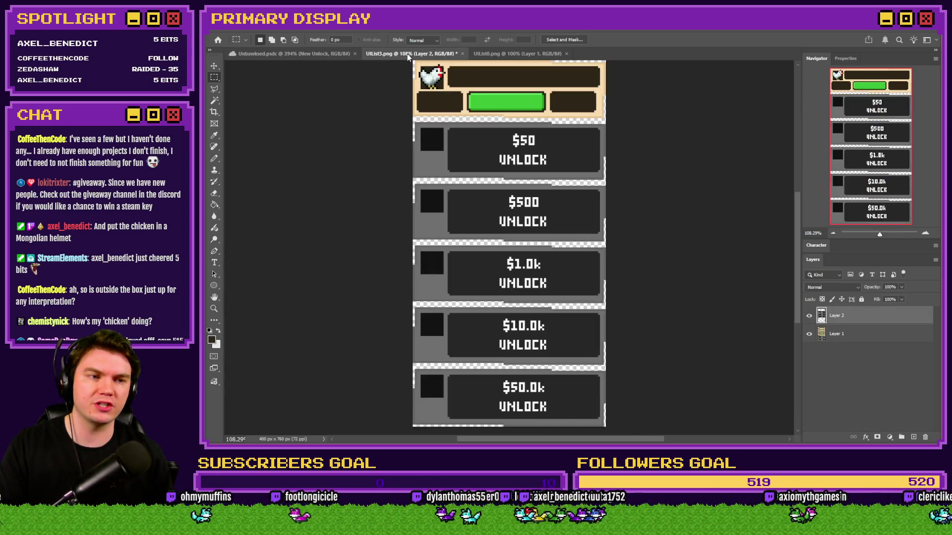
Step: Close UIList3.png without saving and close UIList0.png, then bring up the img/pictures folder
{"action": "left_click", "coordinate": [463, 54]}
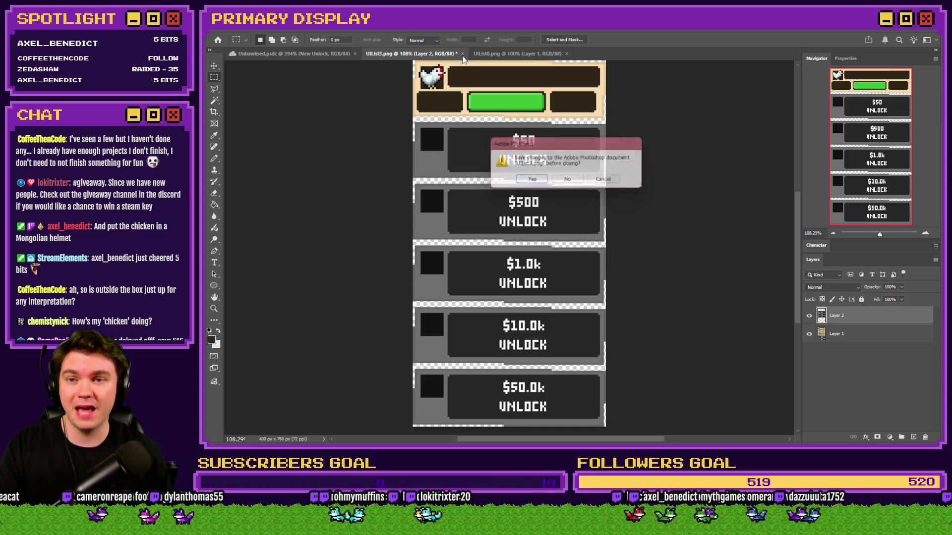
{"action": "left_click", "coordinate": [570, 180]}
{"action": "left_click", "coordinate": [450, 53]}
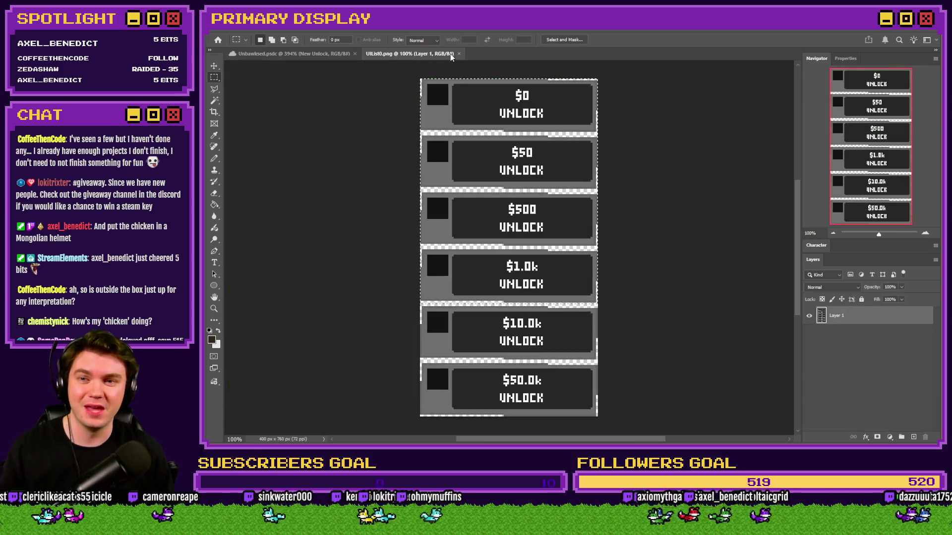
{"action": "left_click", "coordinate": [458, 54]}
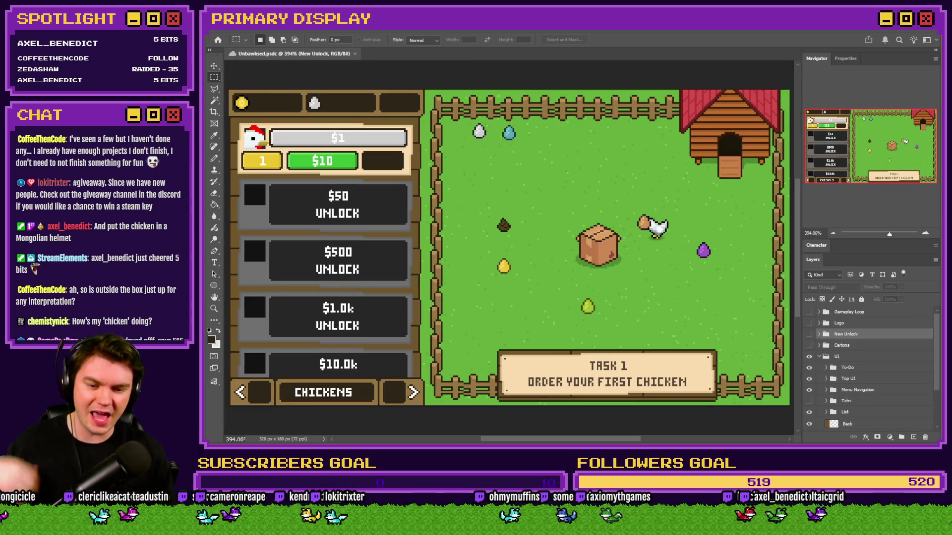
{"action": "key", "text": "alt+Tab"}
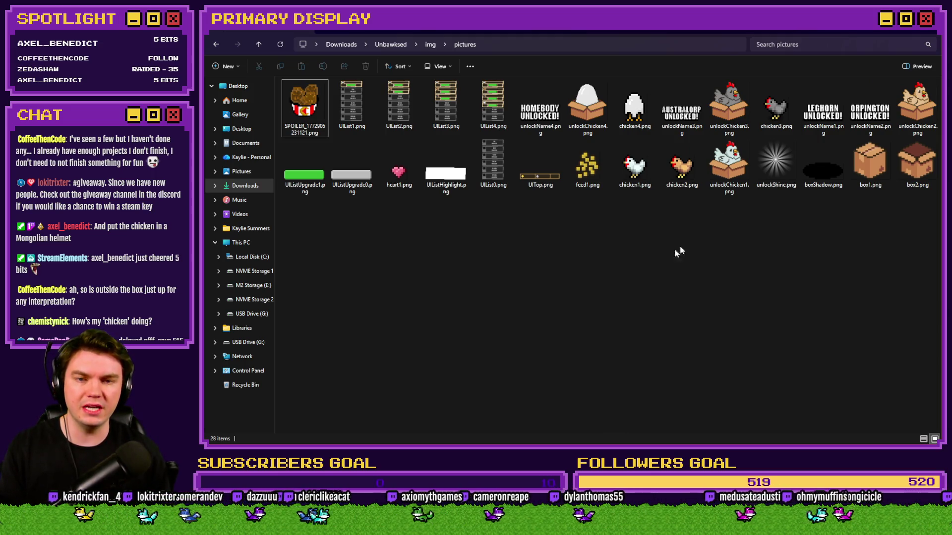
Step: Sort the pictures folder's sprites by name, then return to Photoshop
{"action": "mouse_move", "coordinate": [734, 169]}
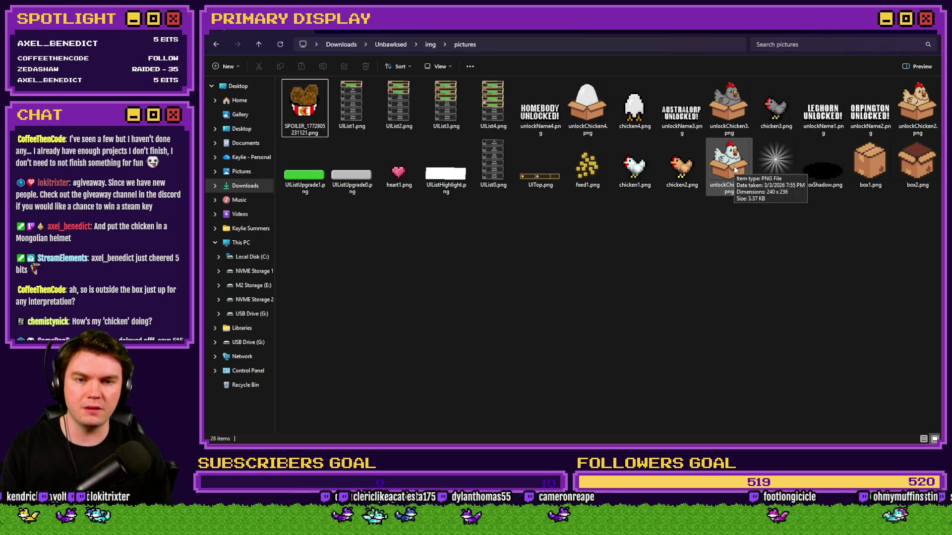
{"action": "right_click", "coordinate": [657, 247]}
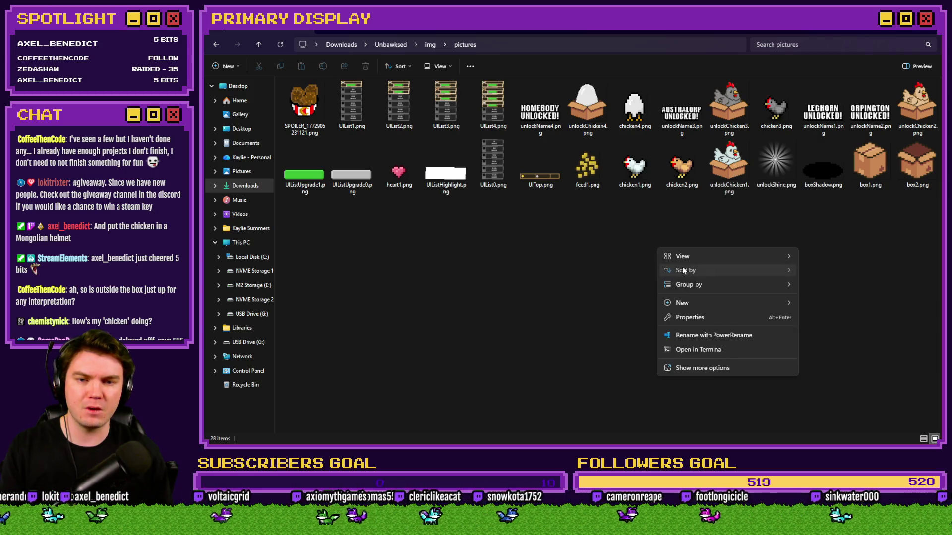
{"action": "mouse_move", "coordinate": [690, 270]}
{"action": "left_click", "coordinate": [822, 272]}
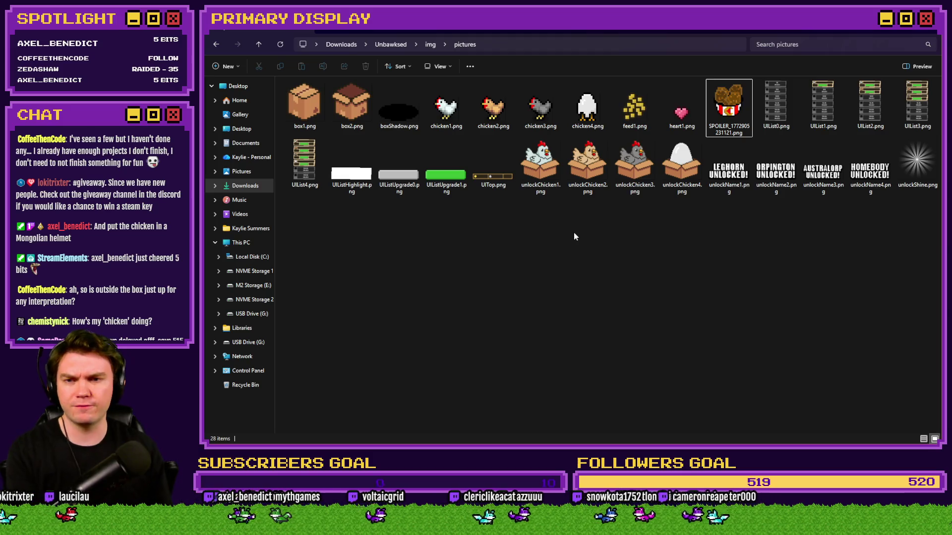
{"action": "key", "text": "alt+Tab"}
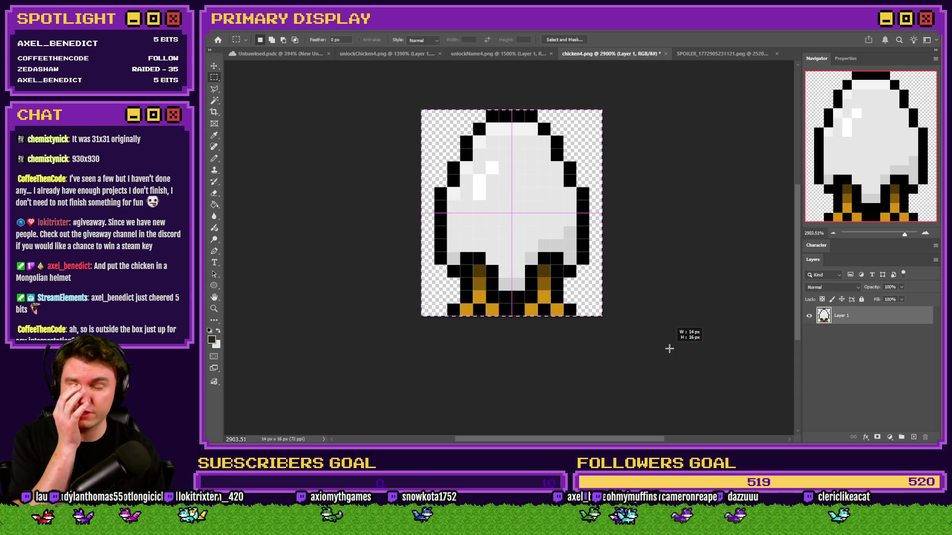
Step: Show SPOILER_1772905231121.png and marquee-select the area around the bucket sprite
{"action": "left_click", "coordinate": [703, 53]}
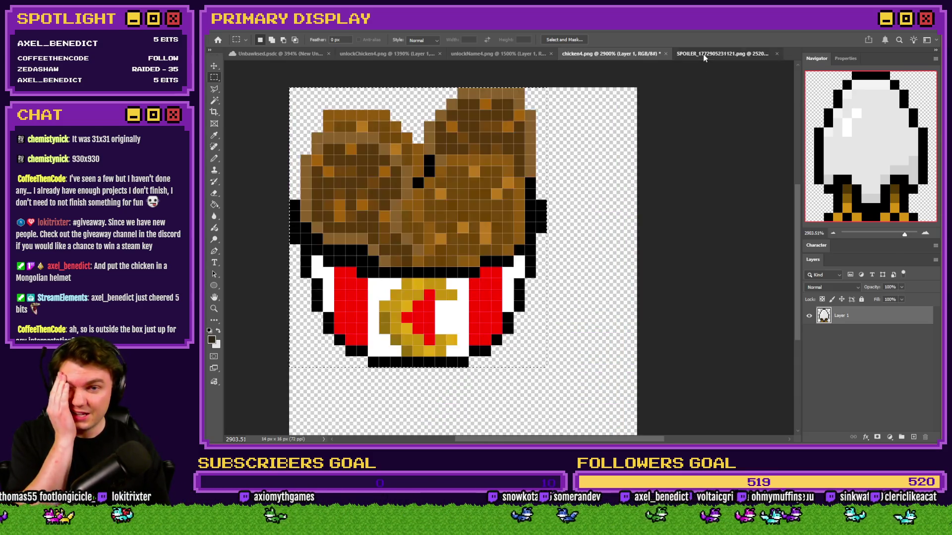
{"action": "left_click_drag", "start_coordinate": [277, 83], "coordinate": [543, 366]}
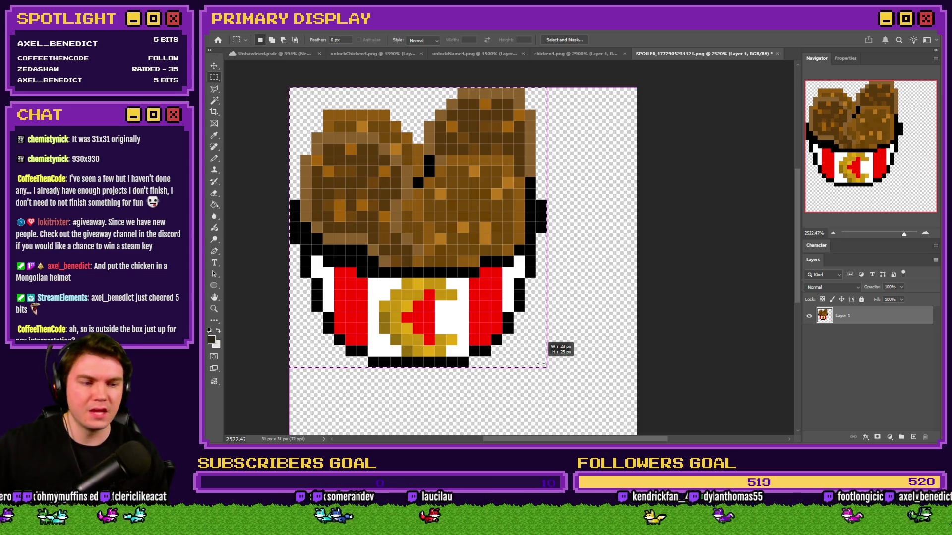
{"action": "left_click_drag", "start_coordinate": [543, 365], "coordinate": [542, 366]}
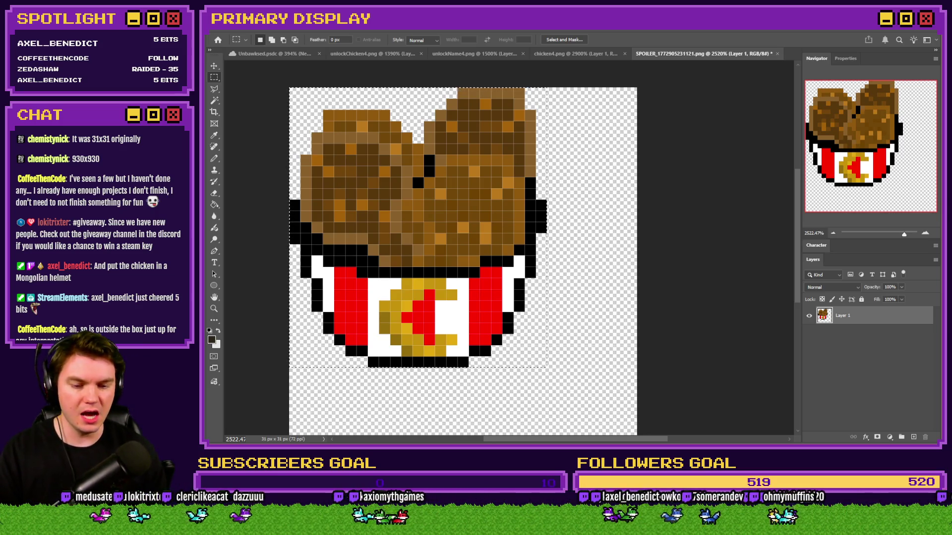
{"action": "key", "text": "alt+Tab"}
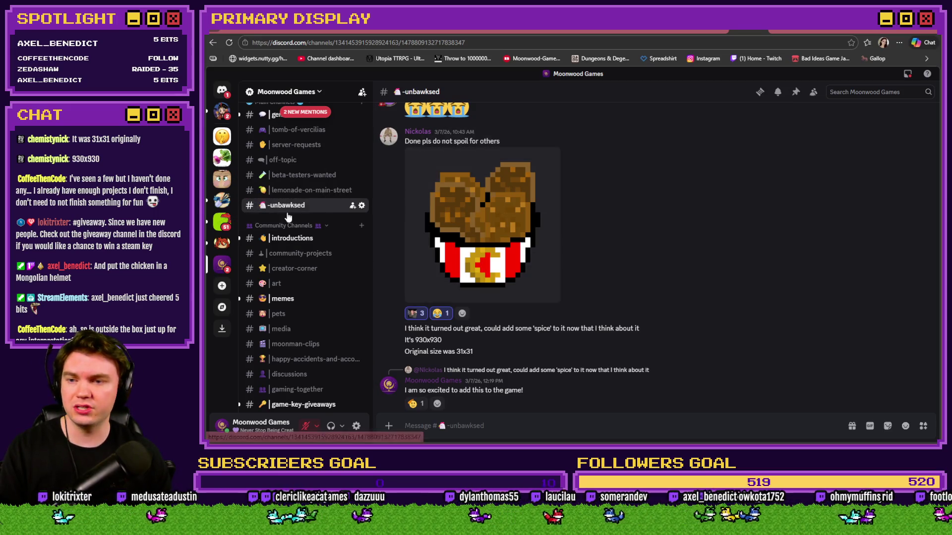
Step: Visit the game-key-giveaways channel, then move to the itch.io Bad Ideas Game Jam 2026 tab
{"action": "scroll", "coordinate": [302, 240], "scroll_direction": "up", "scroll_amount": 3}
{"action": "scroll", "coordinate": [305, 243], "scroll_direction": "down", "scroll_amount": 3}
{"action": "scroll", "coordinate": [307, 245], "scroll_direction": "down", "scroll_amount": 2}
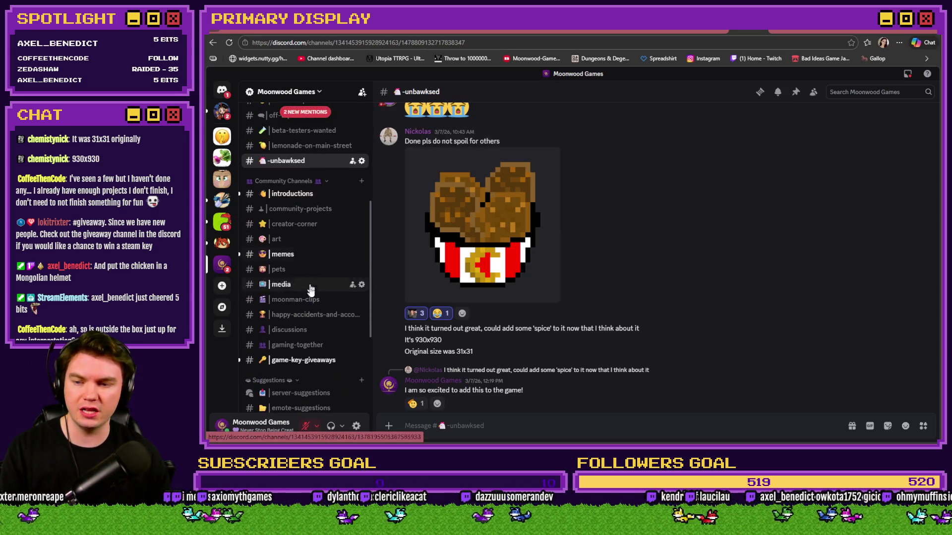
{"action": "left_click", "coordinate": [306, 361]}
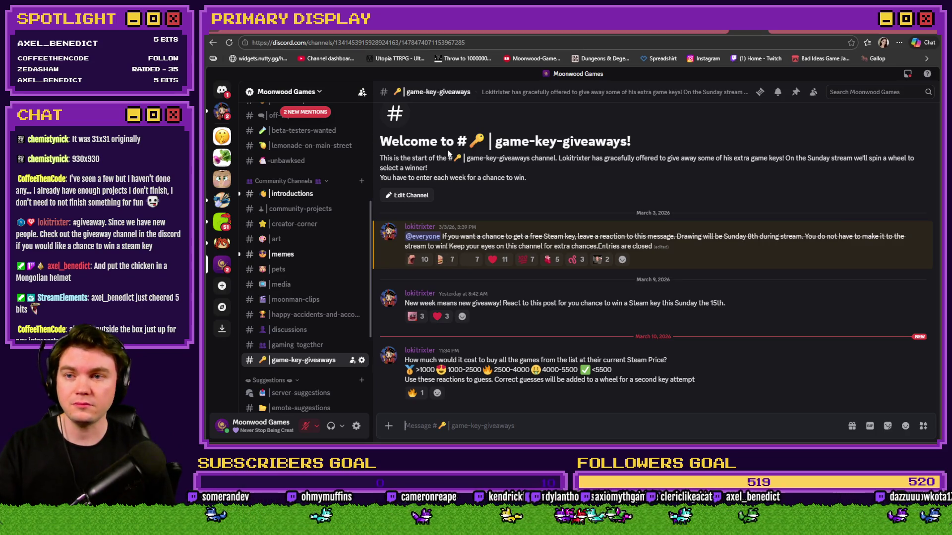
{"action": "key", "text": "ctrl+Tab"}
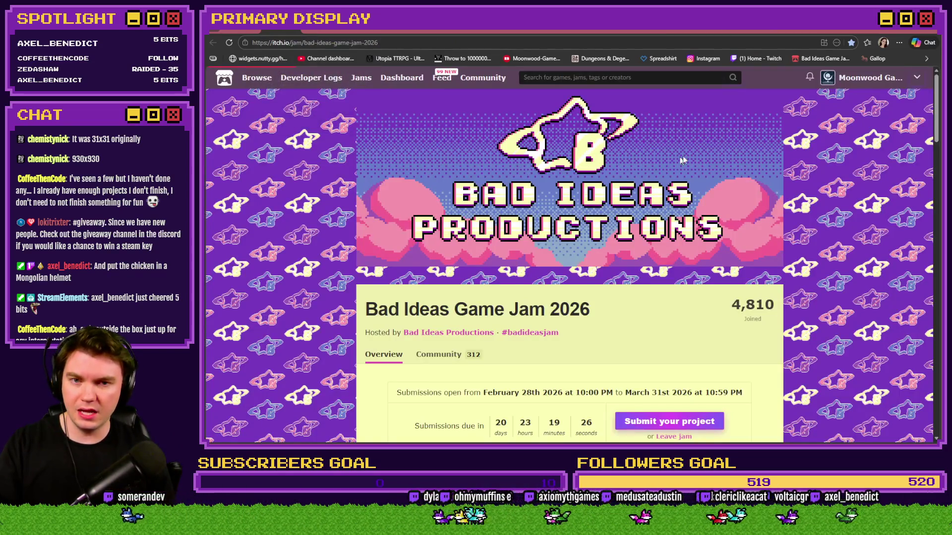
Step: Return to Photoshop showing the 31 x 31 px fried-chicken bucket sprite
{"action": "key", "text": "alt+Tab"}
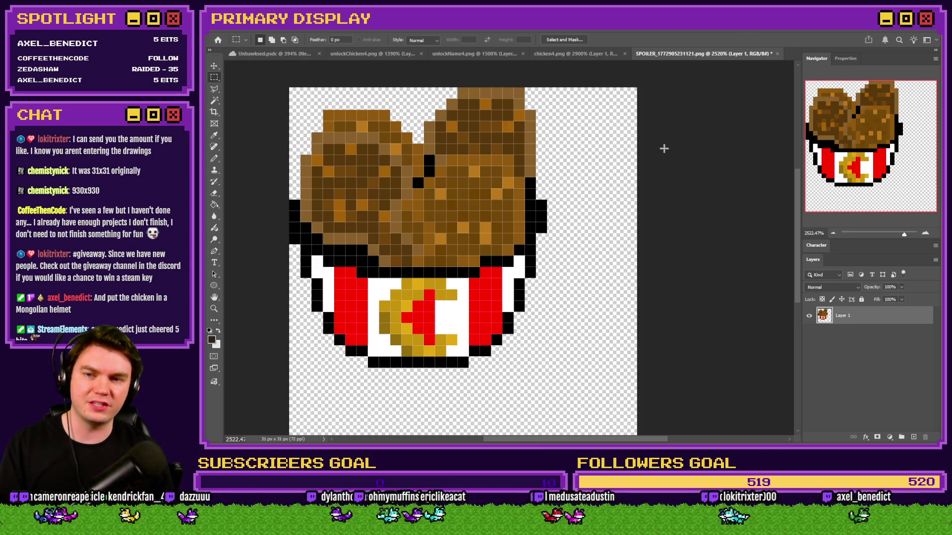
Step: Zoom into the bucket art and marquee it, then measure chicken4.png's canvas for comparison
{"action": "key", "text": "ctrl+plus"}
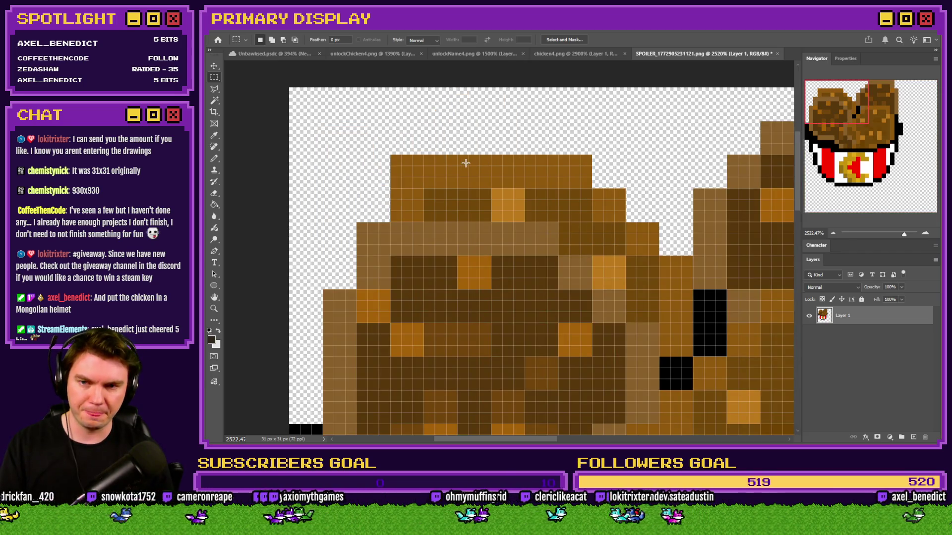
{"action": "scroll", "coordinate": [466, 163], "scroll_direction": "down", "scroll_amount": 5}
{"action": "scroll", "coordinate": [456, 149], "scroll_direction": "down", "scroll_amount": 2}
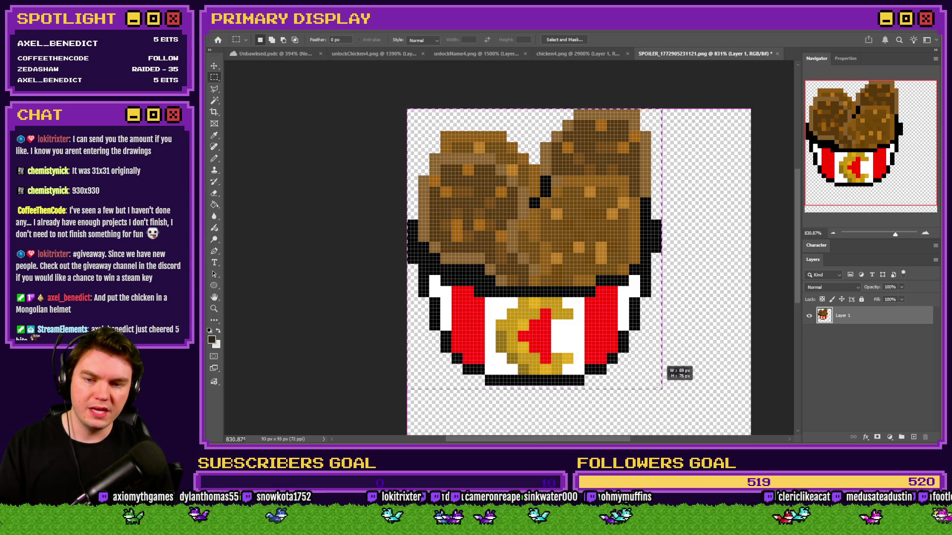
{"action": "left_click_drag", "start_coordinate": [662, 385], "coordinate": [662, 386]}
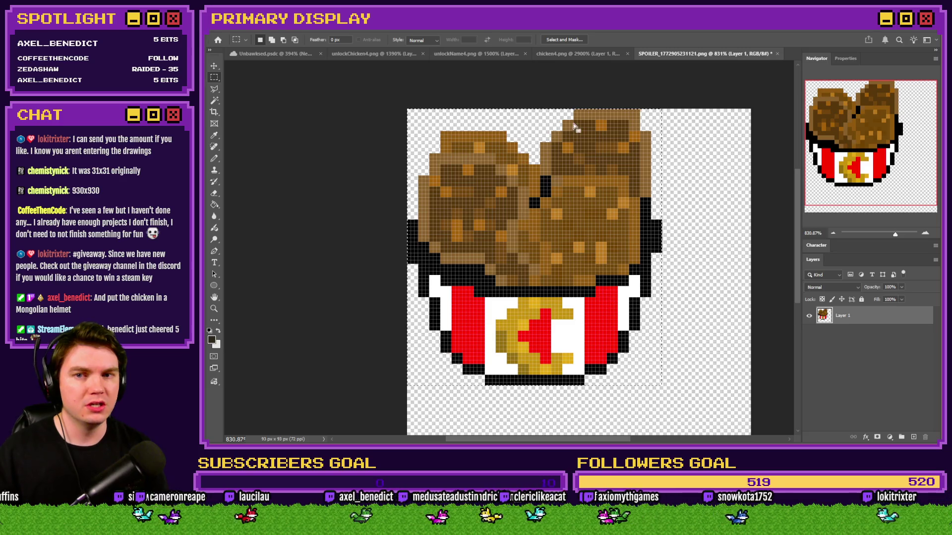
{"action": "left_click", "coordinate": [584, 55]}
{"action": "mouse_move", "coordinate": [398, 104]}
{"action": "left_mouse_down"}
{"action": "mouse_move", "coordinate": [659, 319]}
{"action": "mouse_move", "coordinate": [644, 336]}
{"action": "left_mouse_up"}
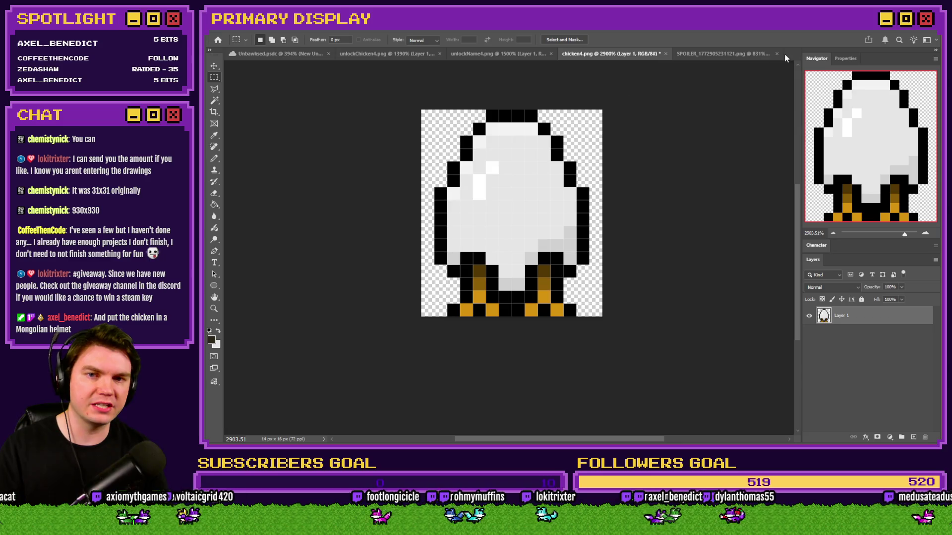
Step: Compare the bucket art against chicken4.png and the egg-in-box unlock image
{"action": "left_click", "coordinate": [753, 53]}
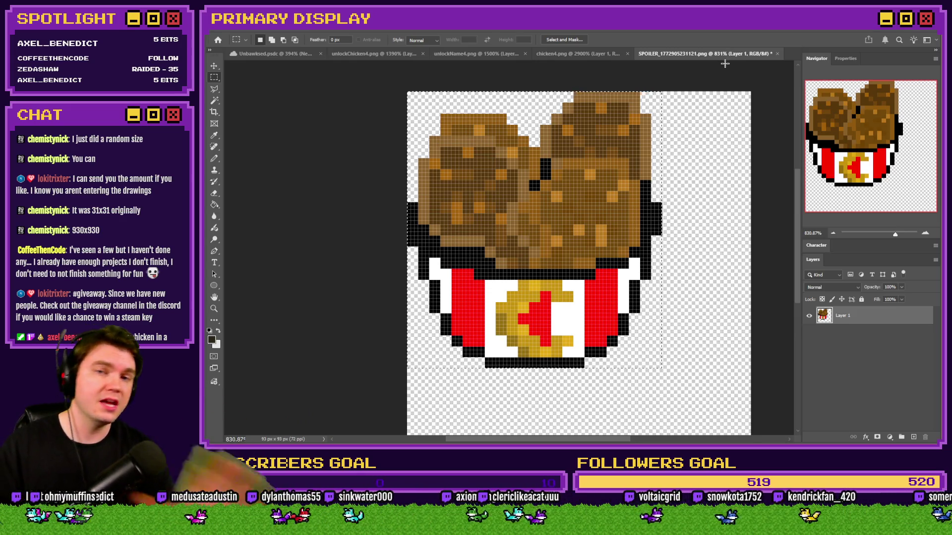
{"action": "left_click", "coordinate": [597, 55]}
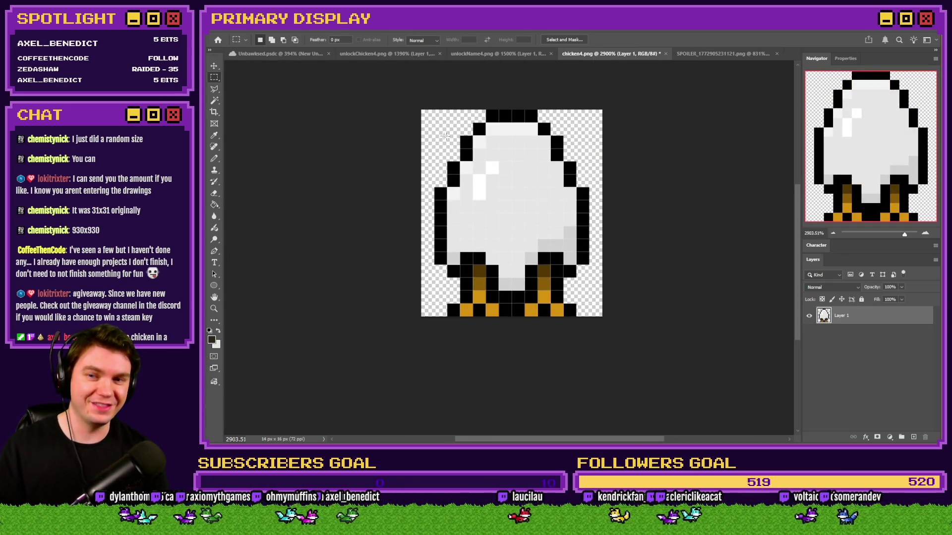
{"action": "left_click_drag", "start_coordinate": [418, 105], "coordinate": [695, 353]}
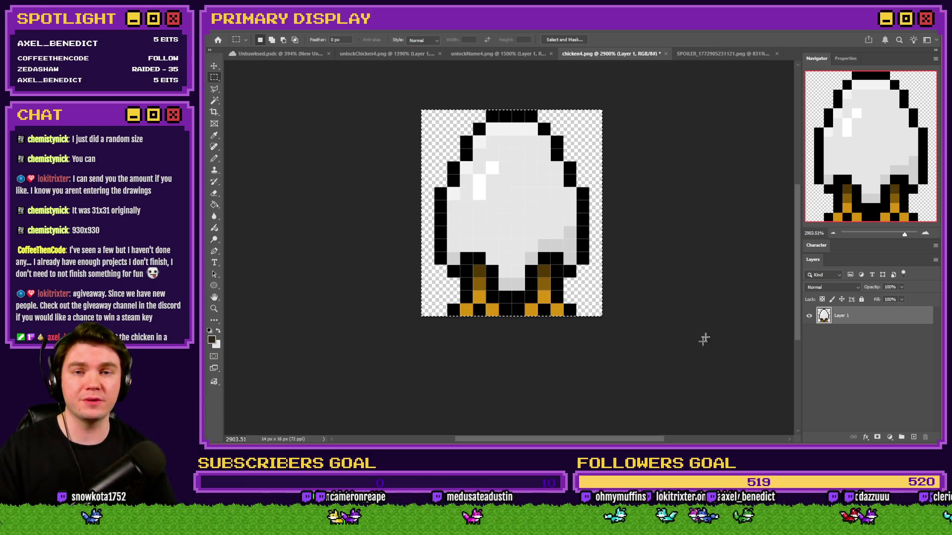
{"action": "left_click", "coordinate": [694, 53]}
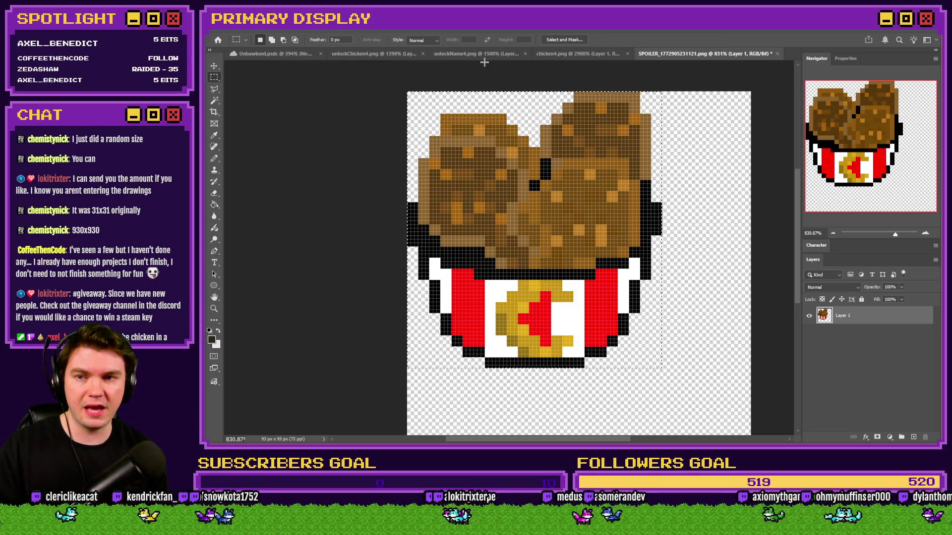
{"action": "left_click", "coordinate": [396, 54]}
{"action": "left_click", "coordinate": [700, 54]}
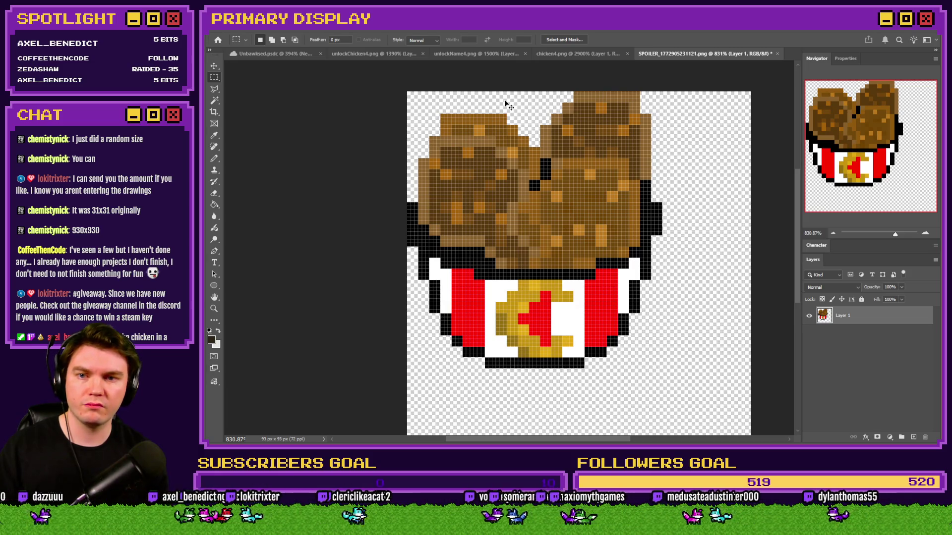
{"action": "scroll", "coordinate": [508, 105], "scroll_direction": "up", "scroll_amount": 5}
{"action": "scroll", "coordinate": [499, 117], "scroll_direction": "down", "scroll_amount": 10}
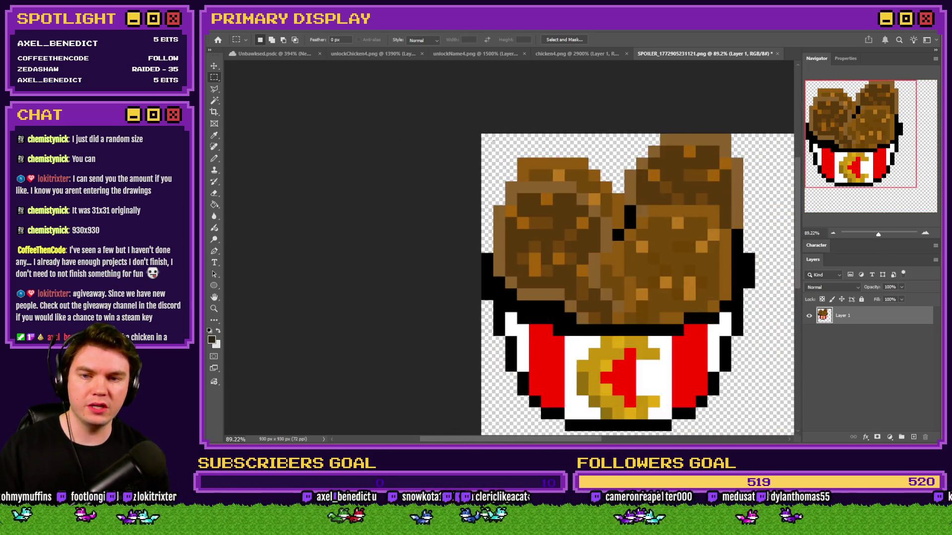
Step: Settle on the 14×16 chicken4.png, select its whole canvas, then clear the selection
{"action": "left_click", "coordinate": [384, 55]}
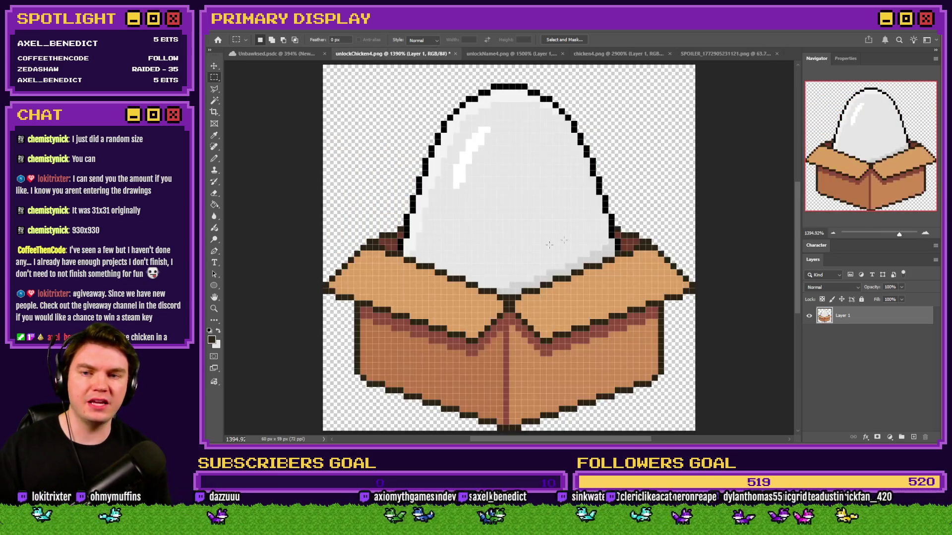
{"action": "left_click", "coordinate": [723, 54]}
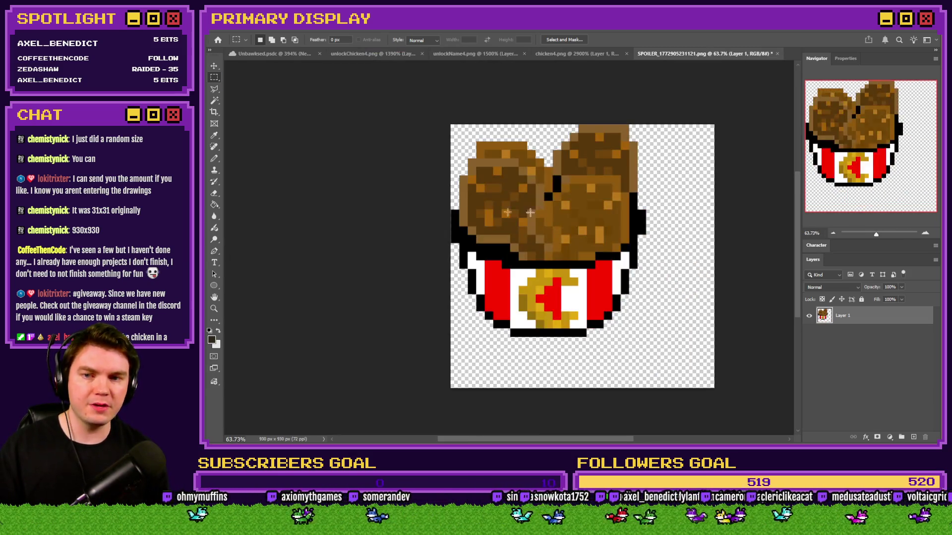
{"action": "left_click", "coordinate": [380, 55]}
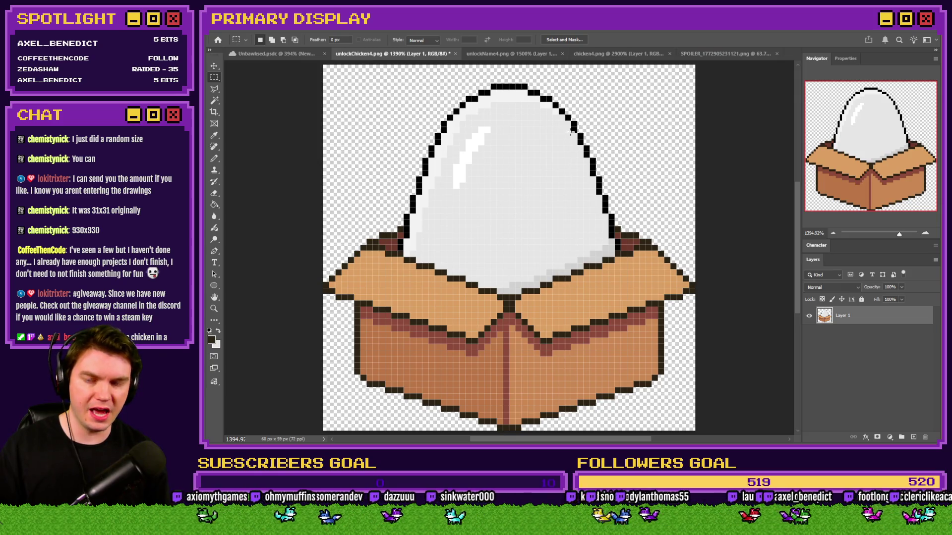
{"action": "left_click", "coordinate": [547, 54]}
{"action": "left_click", "coordinate": [615, 53]}
{"action": "left_click_drag", "start_coordinate": [428, 105], "coordinate": [669, 315]}
{"action": "left_click_drag", "start_coordinate": [611, 103], "coordinate": [345, 434]}
{"action": "key", "text": "ctrl+d"}
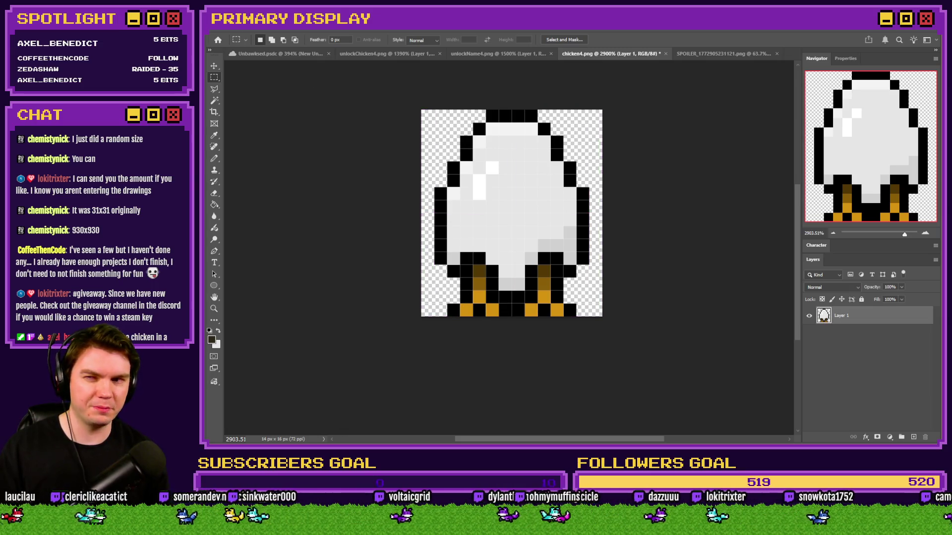
Step: Resize chicken4.png's canvas to 20 × 20 px and delete the old chicken sprite from it
{"action": "left_click", "coordinate": [258, 28]}
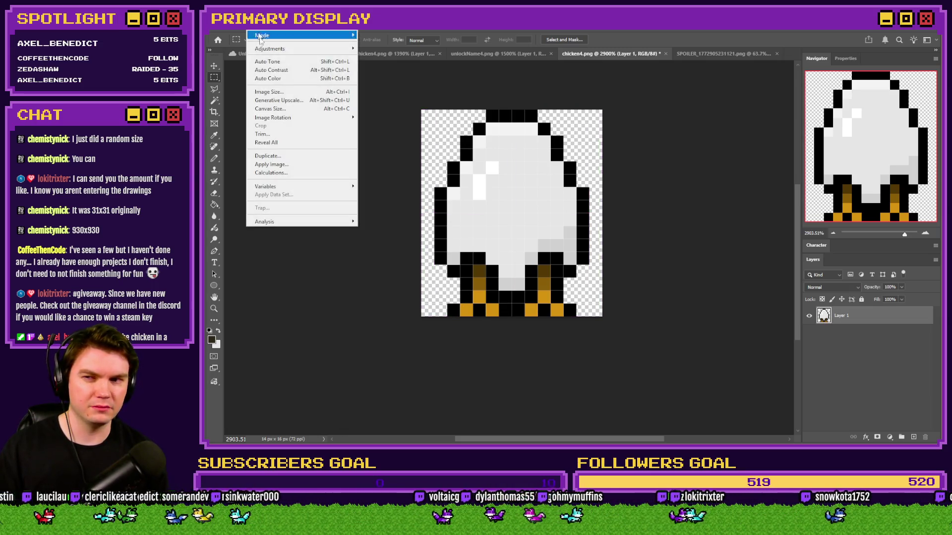
{"action": "left_click", "coordinate": [275, 109]}
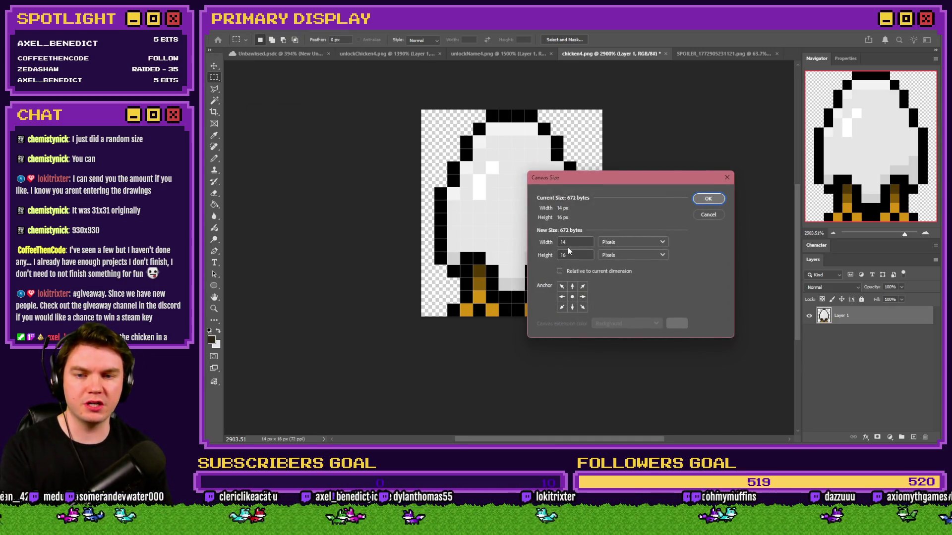
{"action": "type", "text": "20"}
{"action": "key", "text": "Tab"}
{"action": "type", "text": "20"}
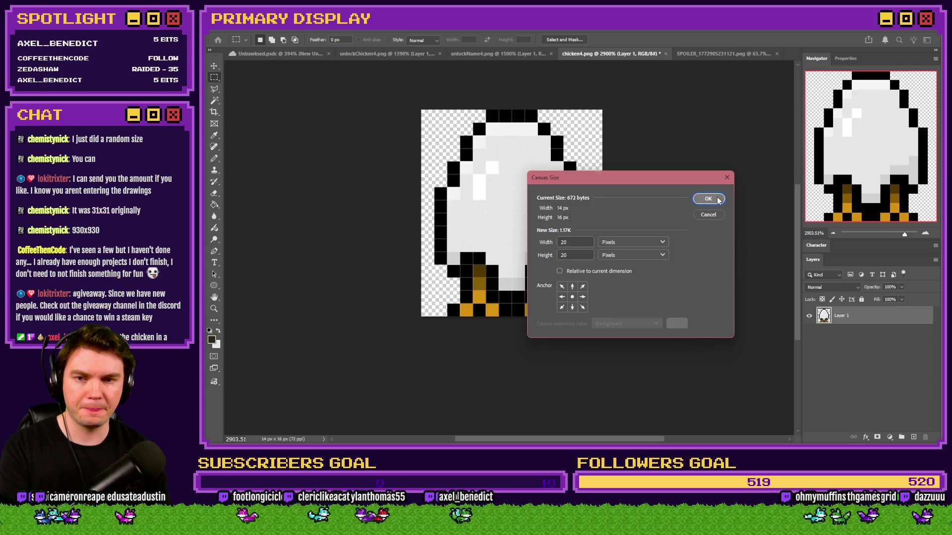
{"action": "left_click", "coordinate": [718, 199]}
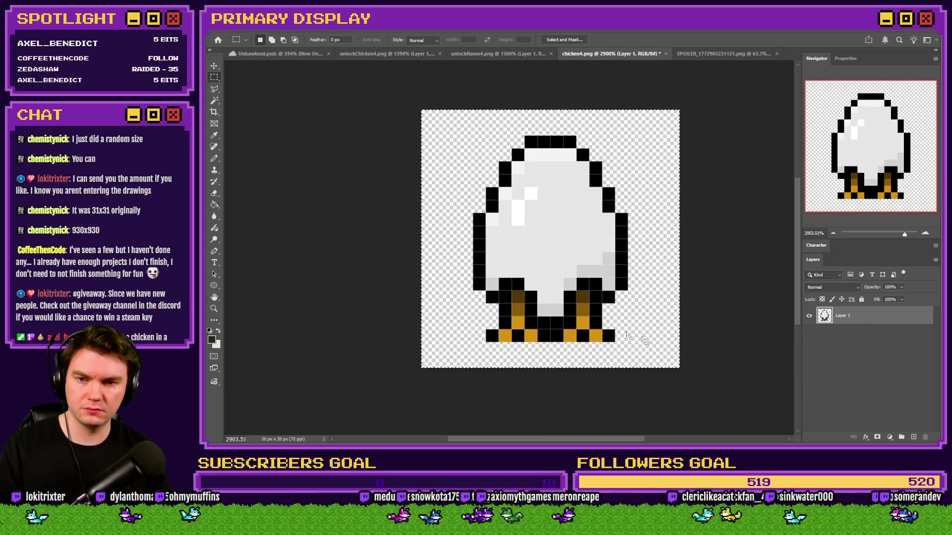
{"action": "key", "text": "Delete"}
{"action": "left_click", "coordinate": [704, 55]}
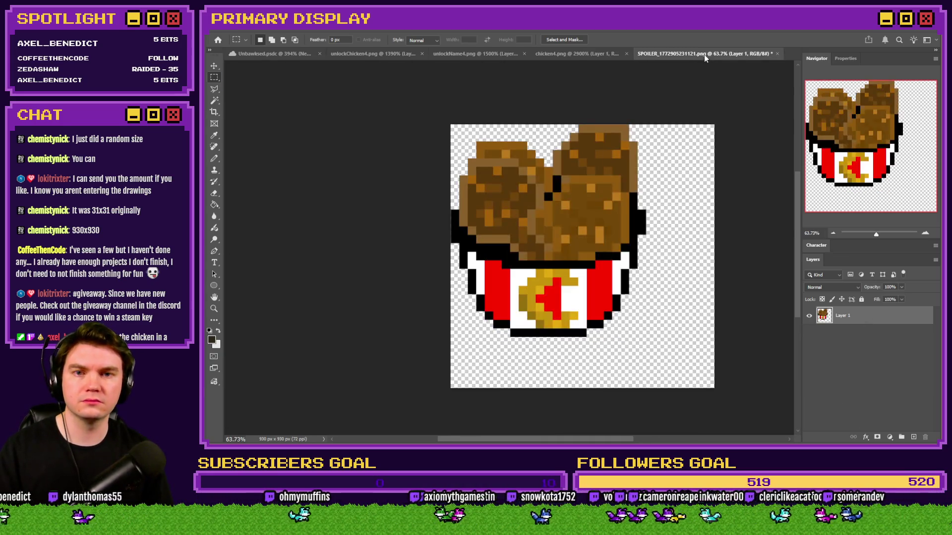
Step: Float the SPOILER chicken bucket art in its own pane on the right of chicken4.png
{"action": "scroll", "coordinate": [637, 169], "scroll_direction": "up", "scroll_amount": 1}
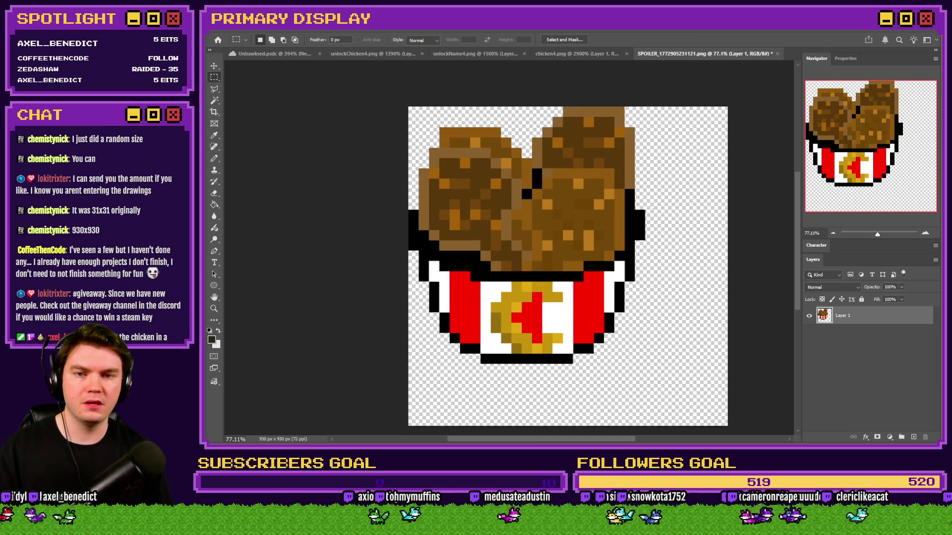
{"action": "scroll", "coordinate": [653, 213], "scroll_direction": "up", "scroll_amount": 1}
{"action": "mouse_move", "coordinate": [675, 54]}
{"action": "left_mouse_down"}
{"action": "mouse_move", "coordinate": [793, 79]}
{"action": "mouse_move", "coordinate": [759, 122]}
{"action": "mouse_move", "coordinate": [804, 114]}
{"action": "mouse_move", "coordinate": [759, 135]}
{"action": "mouse_move", "coordinate": [769, 90]}
{"action": "mouse_move", "coordinate": [702, 91]}
{"action": "mouse_move", "coordinate": [821, 110]}
{"action": "mouse_move", "coordinate": [748, 117]}
{"action": "mouse_move", "coordinate": [769, 87]}
{"action": "mouse_move", "coordinate": [742, 55]}
{"action": "mouse_move", "coordinate": [801, 58]}
{"action": "left_mouse_up"}
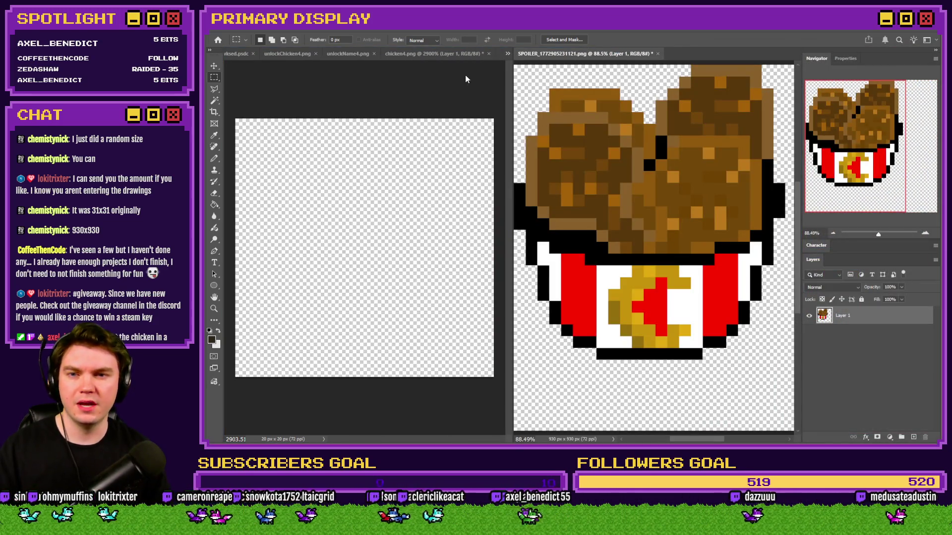
{"action": "left_click", "coordinate": [436, 56]}
{"action": "left_click", "coordinate": [376, 55]}
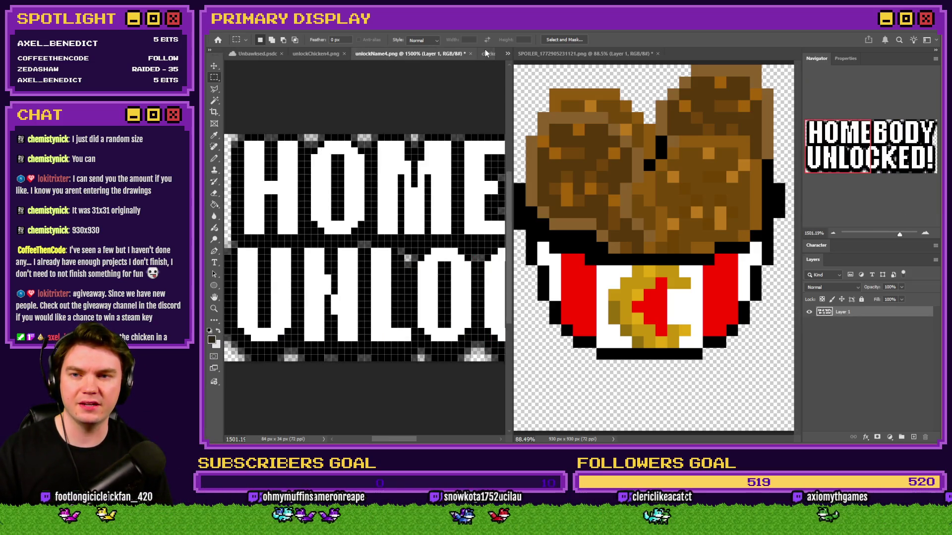
{"action": "left_click", "coordinate": [487, 54]}
Step: Zoom out on the bucket art, then activate the blank chicken4.png canvas with the Pencil
{"action": "left_click", "coordinate": [525, 70]}
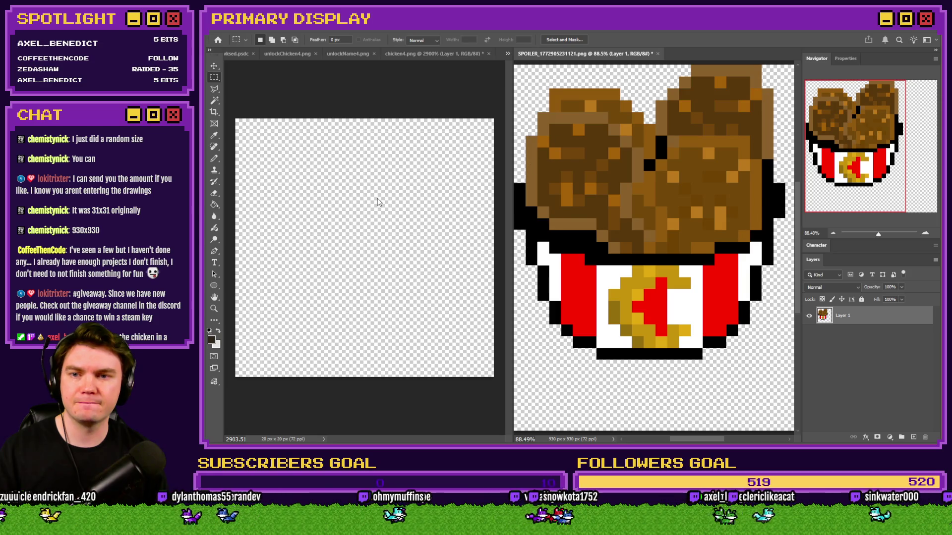
{"action": "key", "text": "ctrl+minus"}
{"action": "left_click", "coordinate": [363, 196]}
{"action": "scroll", "coordinate": [363, 197], "scroll_direction": "down", "scroll_amount": 3}
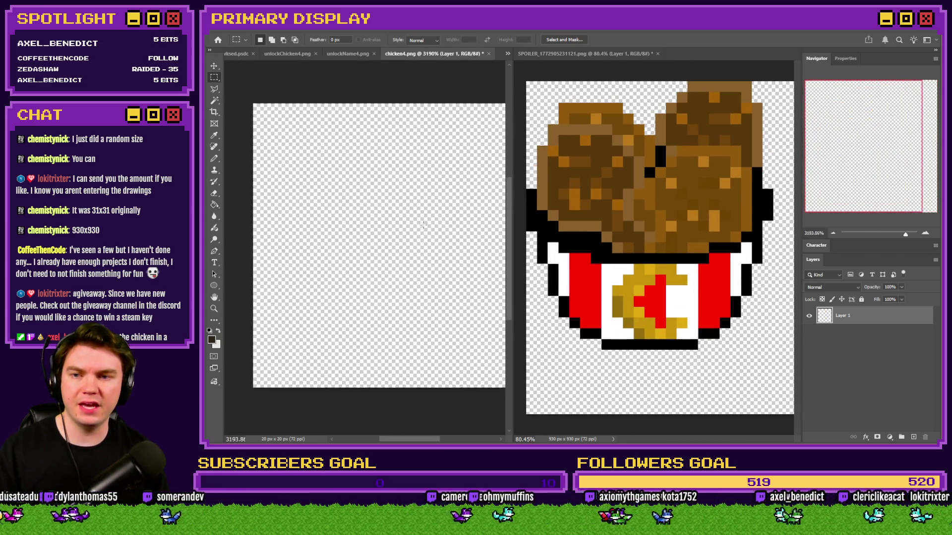
{"action": "left_click", "coordinate": [216, 160]}
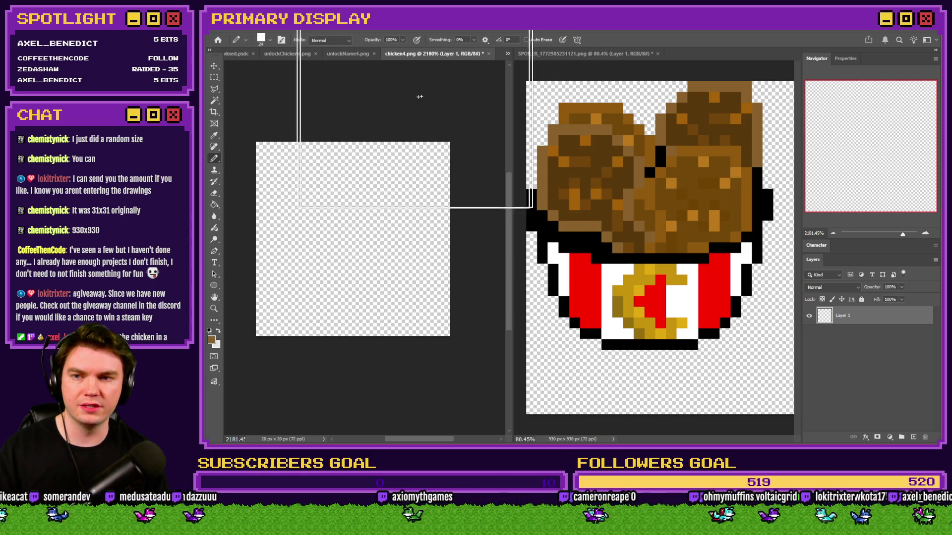
Step: Set up a small square black Pencil brush, undoing the stray fill and test strokes
{"action": "left_click", "coordinate": [356, 259]}
{"action": "key", "text": "ctrl+z"}
{"action": "right_click", "coordinate": [363, 233]}
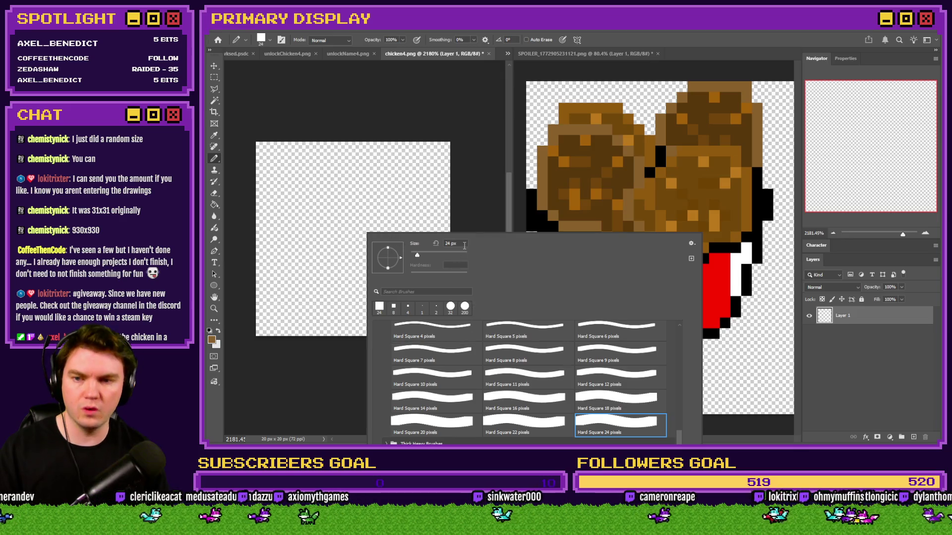
{"action": "type", "text": "3"}
{"action": "key", "text": "Return"}
{"action": "key", "text": "d"}
{"action": "left_click_drag", "start_coordinate": [385, 214], "coordinate": [348, 225]}
{"action": "key", "text": "ctrl+z"}
{"action": "right_click", "coordinate": [347, 225]}
{"action": "scroll", "coordinate": [445, 318], "scroll_direction": "up", "scroll_amount": 5}
{"action": "scroll", "coordinate": [436, 347], "scroll_direction": "down", "scroll_amount": 2}
{"action": "left_click", "coordinate": [434, 354]}
{"action": "left_click_drag", "start_coordinate": [328, 196], "coordinate": [340, 228]}
{"action": "key", "text": "ctrl+z"}
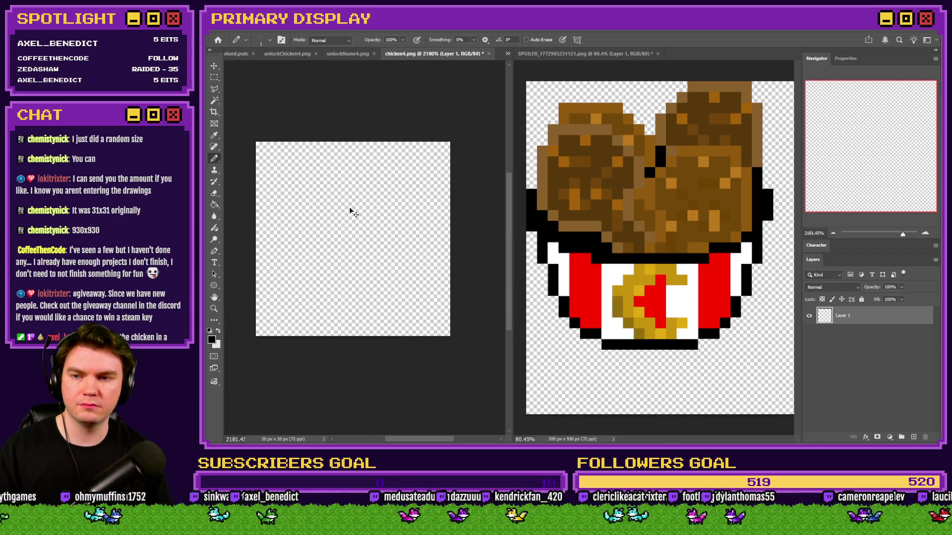
{"action": "scroll", "coordinate": [327, 209], "scroll_direction": "up", "scroll_amount": 3}
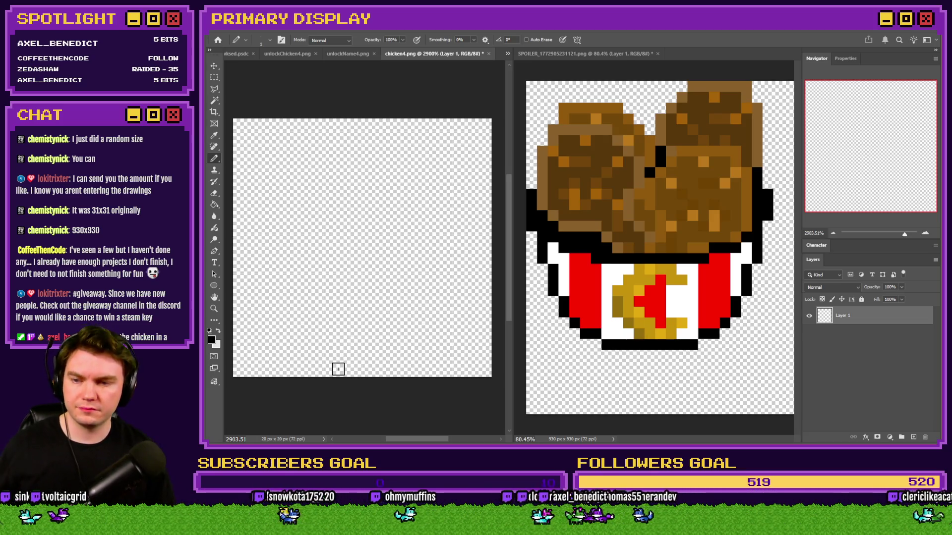
Step: Draw the bucket's black bottom row and step the outline upward at both ends
{"action": "left_click_drag", "start_coordinate": [353, 371], "coordinate": [364, 375]}
{"action": "left_click", "coordinate": [343, 371]}
{"action": "left_click", "coordinate": [382, 371]}
{"action": "left_click", "coordinate": [393, 372]}
{"action": "left_click", "coordinate": [330, 371]}
{"action": "left_click", "coordinate": [408, 371]}
{"action": "left_click", "coordinate": [317, 371]}
{"action": "left_click", "coordinate": [420, 370]}
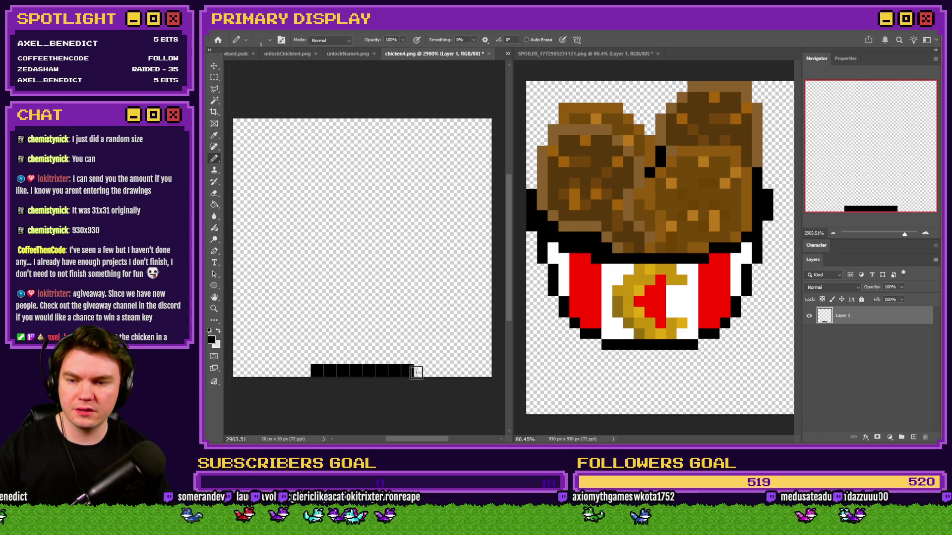
{"action": "left_click", "coordinate": [305, 370]}
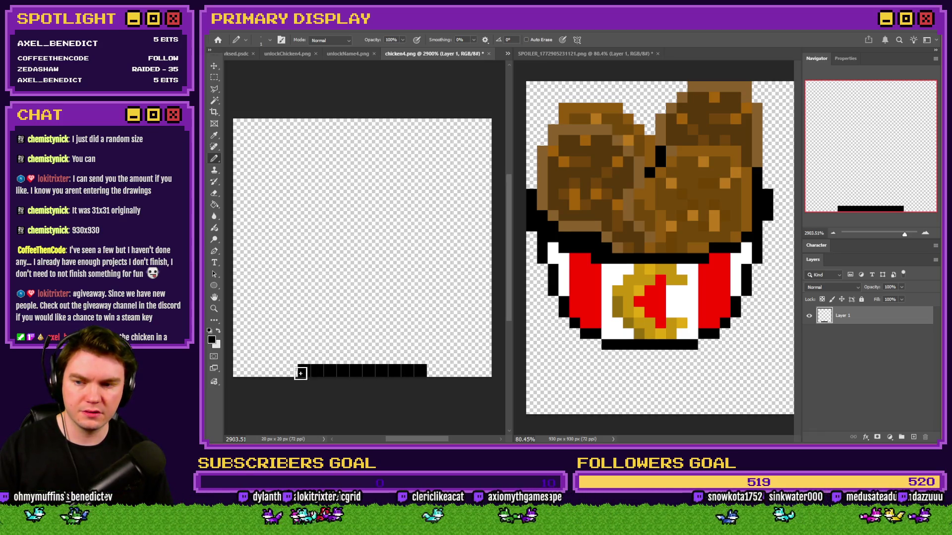
{"action": "left_click", "coordinate": [291, 358]}
{"action": "left_click", "coordinate": [278, 358]}
{"action": "left_click", "coordinate": [433, 357]}
{"action": "left_click", "coordinate": [446, 358]}
{"action": "left_click", "coordinate": [446, 344]}
{"action": "key", "text": "ctrl+z"}
{"action": "left_click", "coordinate": [458, 345]}
{"action": "left_click", "coordinate": [263, 345]}
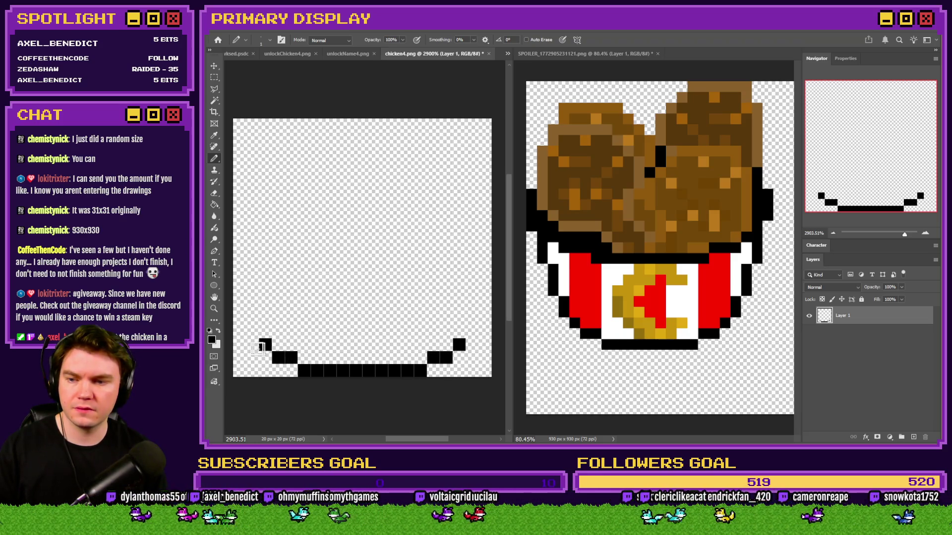
Step: Draw the bucket's left and right sides and the diagonal inner band line
{"action": "left_click_drag", "start_coordinate": [252, 331], "coordinate": [252, 319]}
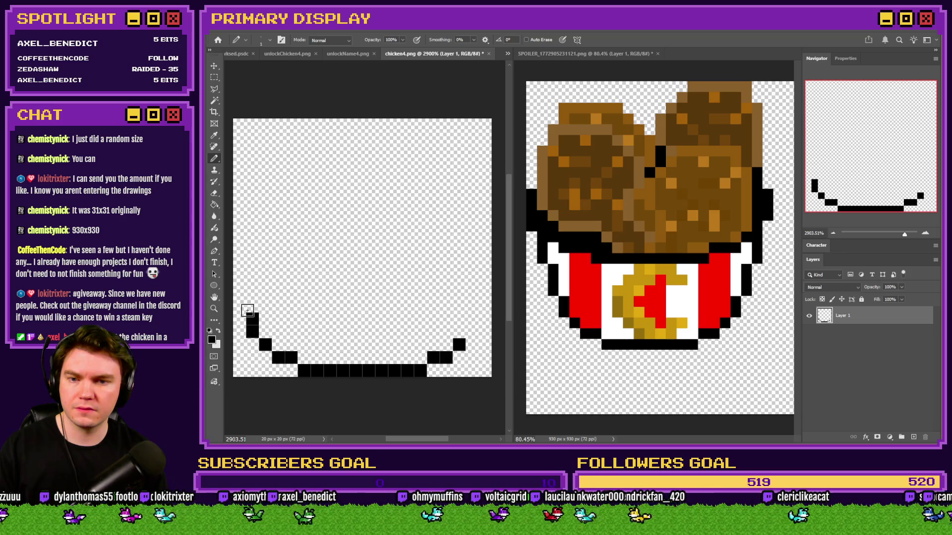
{"action": "left_click_drag", "start_coordinate": [470, 333], "coordinate": [471, 276]}
{"action": "left_click_drag", "start_coordinate": [255, 301], "coordinate": [251, 280]}
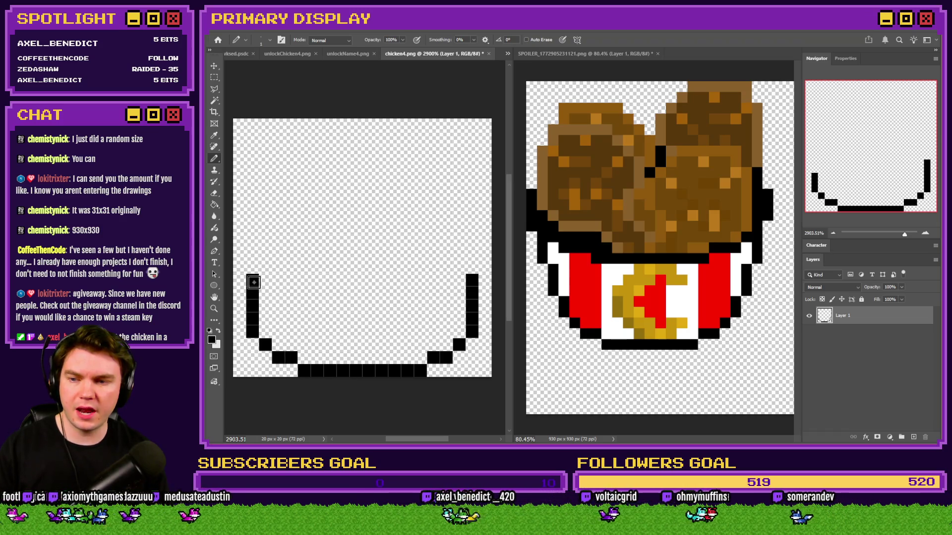
{"action": "left_click", "coordinate": [254, 268]}
{"action": "left_click", "coordinate": [473, 269]}
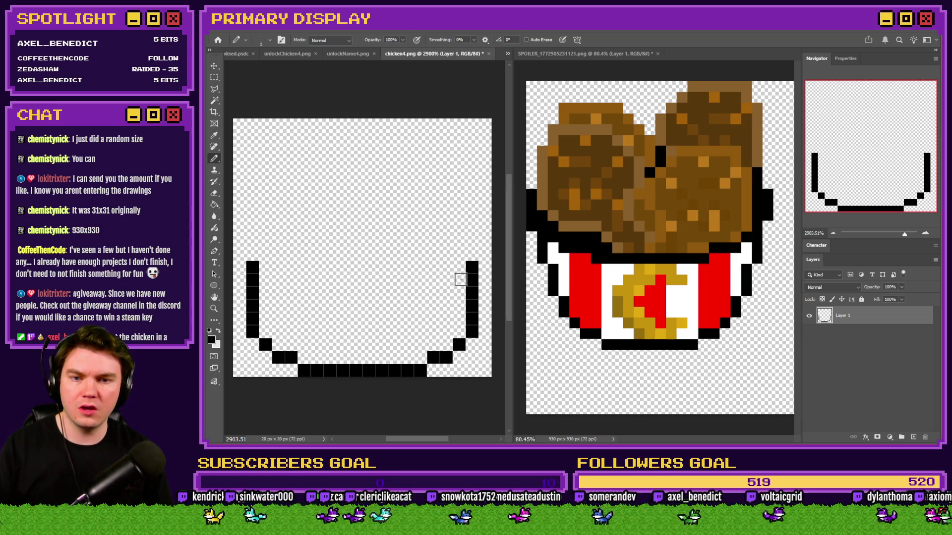
{"action": "mouse_move", "coordinate": [460, 279]}
{"action": "left_mouse_down"}
{"action": "mouse_move", "coordinate": [423, 304]}
{"action": "mouse_move", "coordinate": [310, 306]}
{"action": "mouse_move", "coordinate": [254, 270]}
{"action": "mouse_move", "coordinate": [240, 213]}
{"action": "left_mouse_up"}
{"action": "left_click", "coordinate": [483, 253]}
{"action": "left_click_drag", "start_coordinate": [484, 253], "coordinate": [486, 214]}
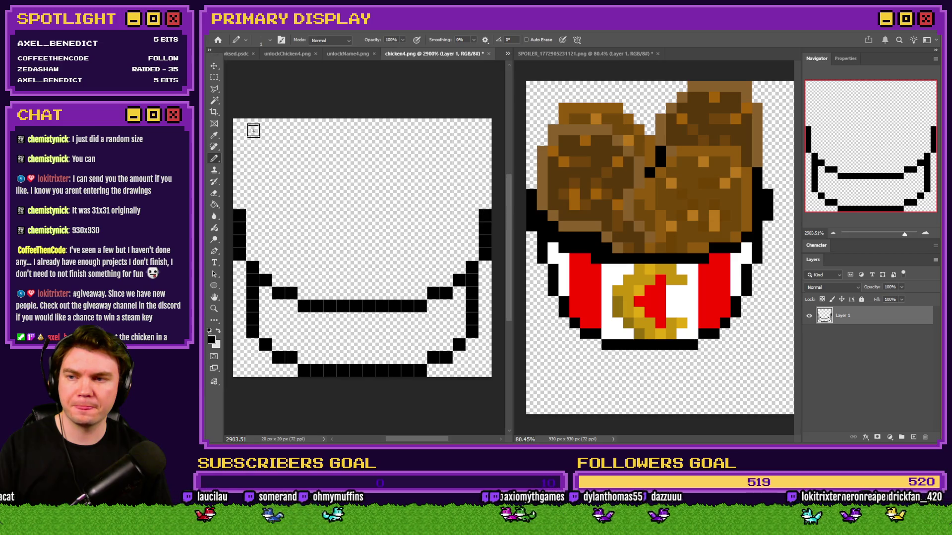
{"action": "left_click", "coordinate": [215, 77]}
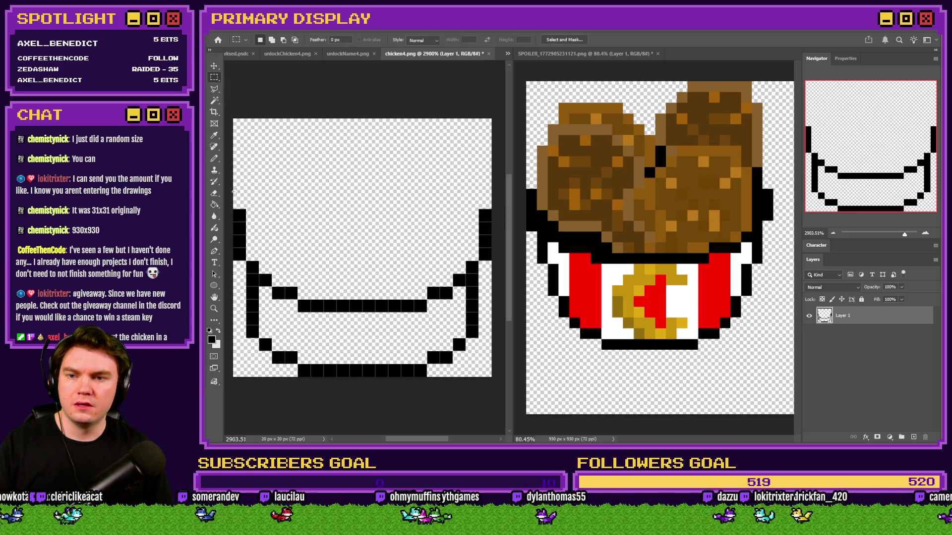
{"action": "left_click", "coordinate": [216, 162]}
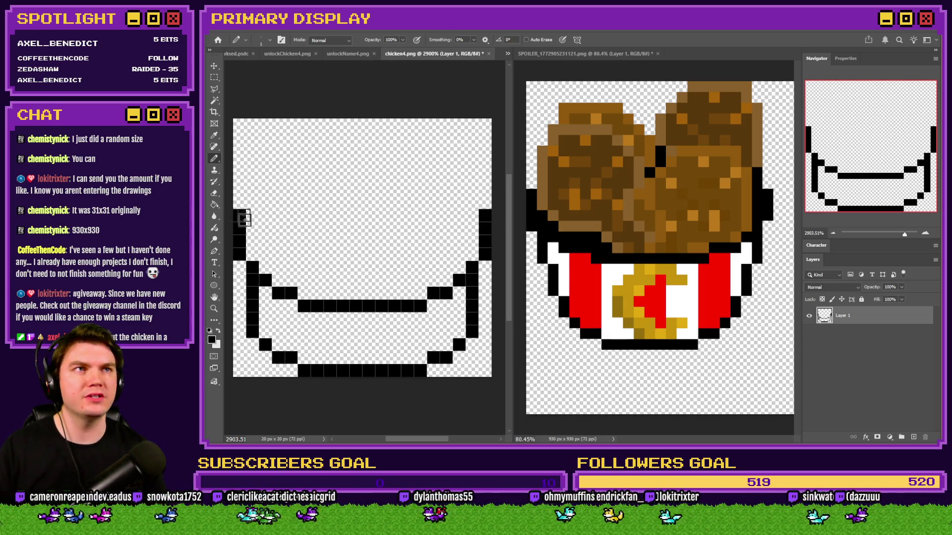
{"action": "left_click", "coordinate": [284, 296]}
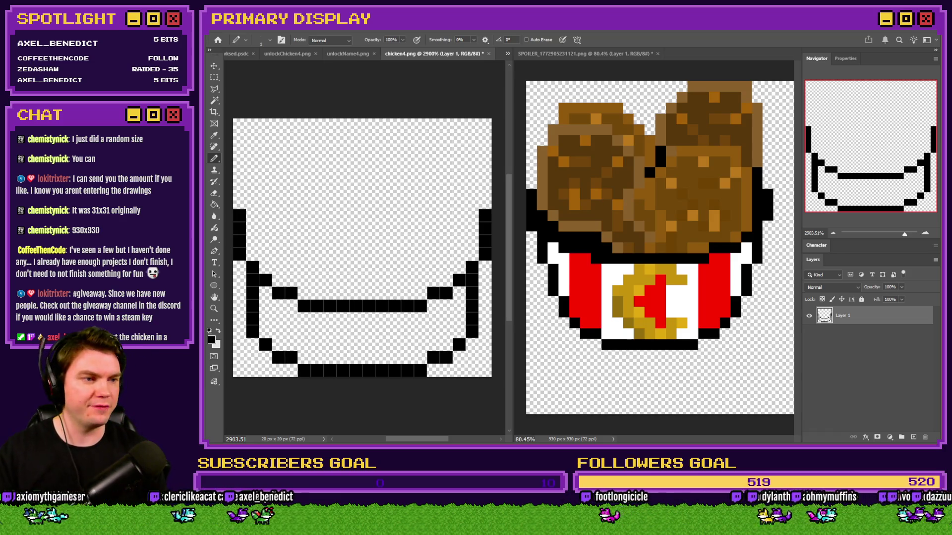
Step: Draw the curved top rim and upper-right outline, deleting an extra rim pixel
{"action": "mouse_move", "coordinate": [252, 203]}
{"action": "left_mouse_down"}
{"action": "mouse_move", "coordinate": [299, 163]}
{"action": "mouse_move", "coordinate": [431, 163]}
{"action": "left_mouse_up"}
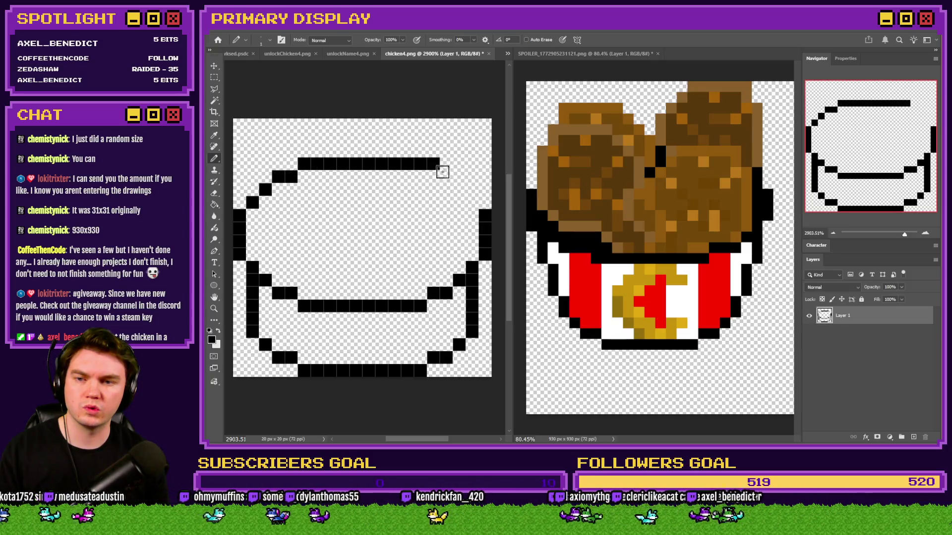
{"action": "left_click", "coordinate": [435, 176]}
{"action": "left_click", "coordinate": [446, 176]}
{"action": "left_click", "coordinate": [214, 77]}
{"action": "left_click_drag", "start_coordinate": [439, 147], "coordinate": [434, 165]}
{"action": "key", "text": "Delete"}
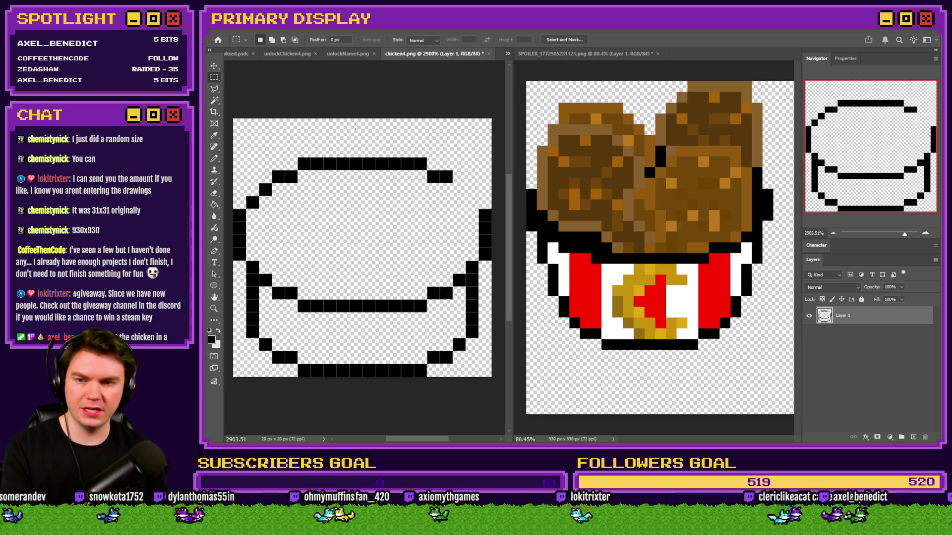
{"action": "left_click", "coordinate": [214, 158]}
{"action": "left_click", "coordinate": [459, 189]}
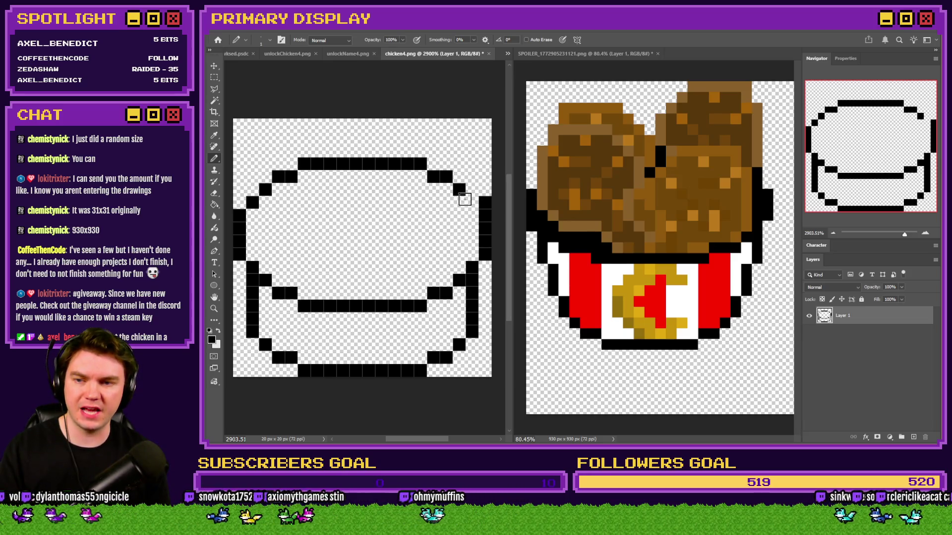
{"action": "left_click", "coordinate": [471, 190]}
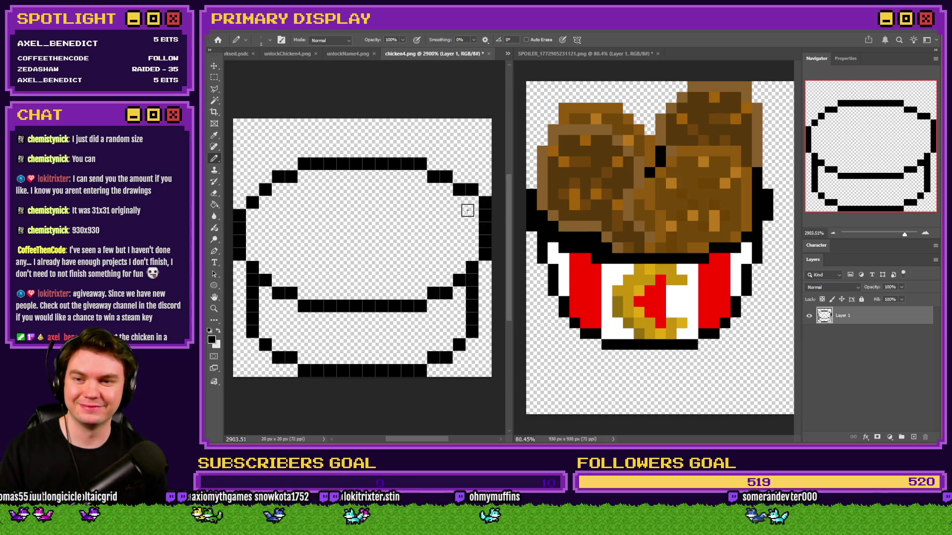
{"action": "left_click_drag", "start_coordinate": [459, 176], "coordinate": [439, 163]}
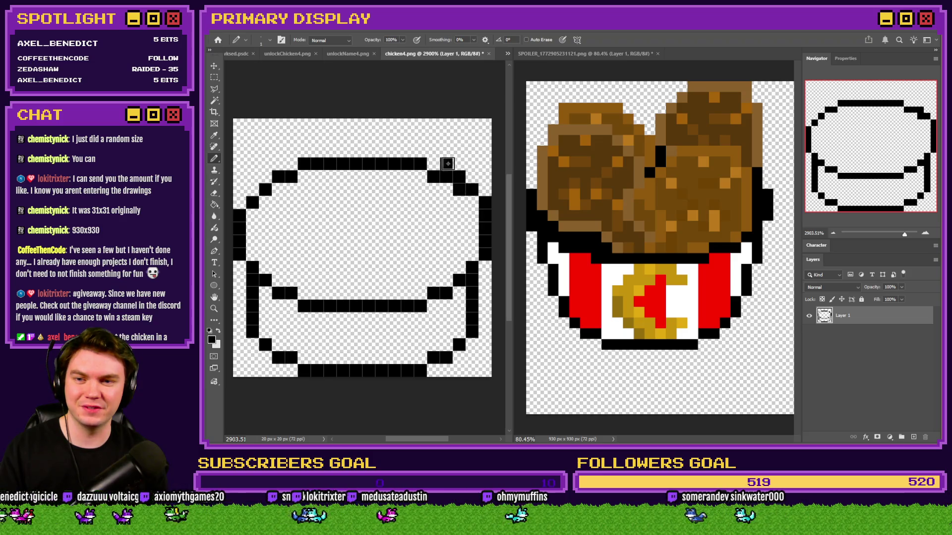
{"action": "left_click", "coordinate": [216, 195]}
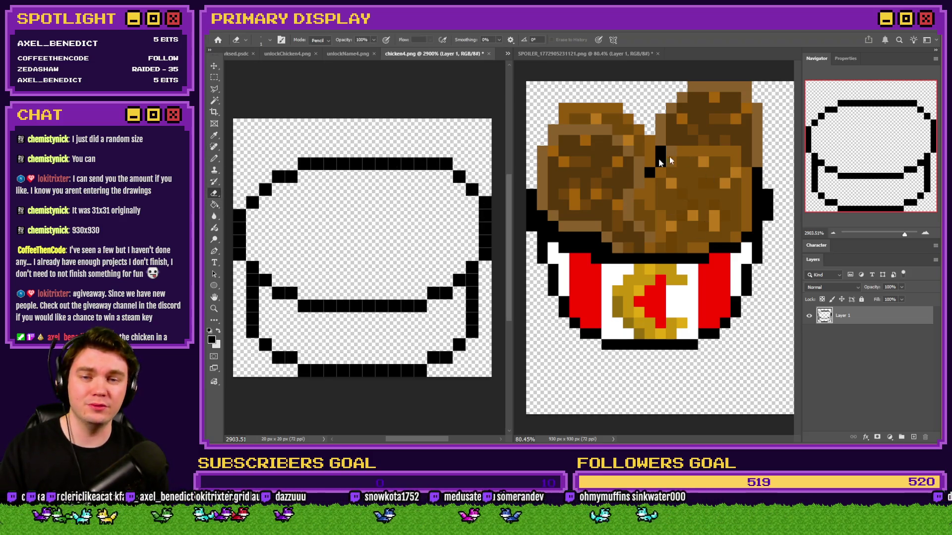
{"action": "left_click", "coordinate": [214, 158]}
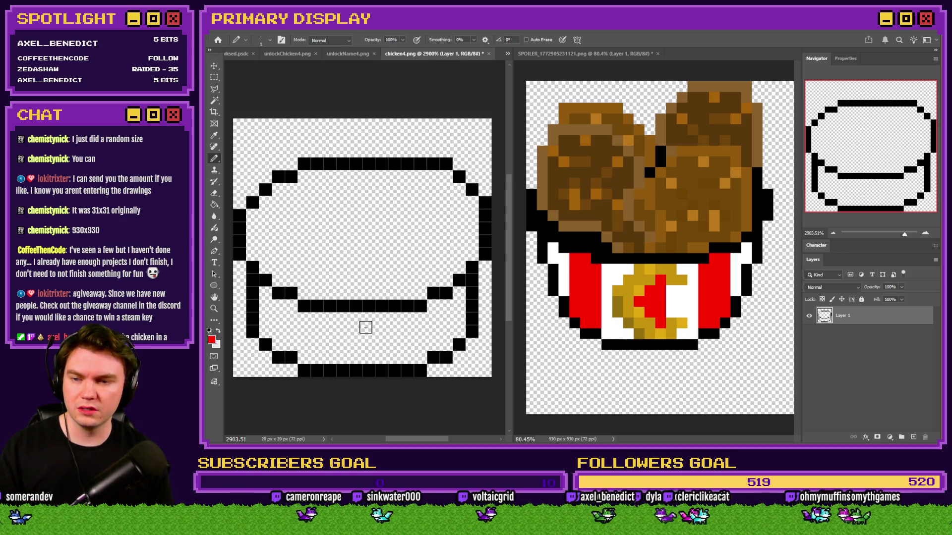
Step: Pencil red columns, with white columns between, into the band below the inner line
{"action": "mouse_move", "coordinate": [369, 318]}
{"action": "left_mouse_down"}
{"action": "mouse_move", "coordinate": [369, 358]}
{"action": "mouse_move", "coordinate": [356, 357]}
{"action": "left_mouse_up"}
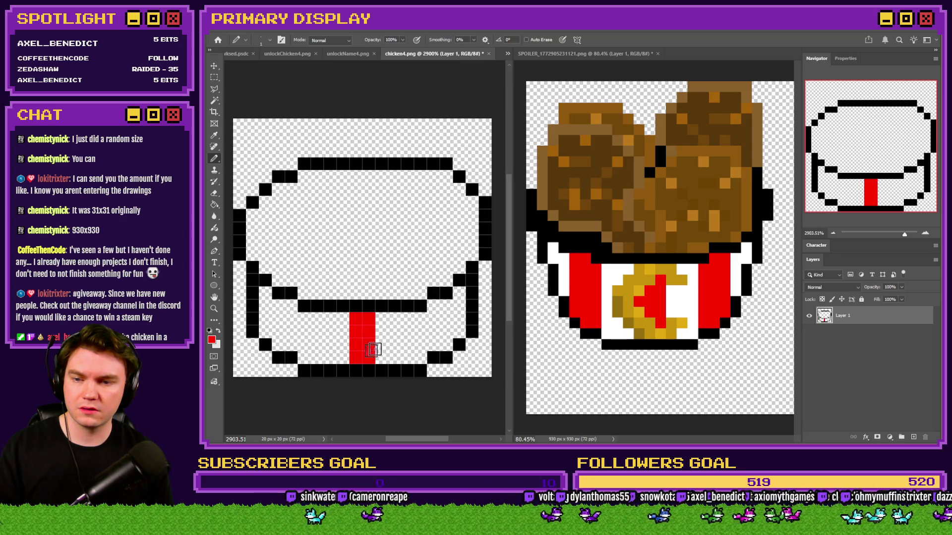
{"action": "key", "text": "x"}
{"action": "mouse_move", "coordinate": [379, 323]}
{"action": "left_mouse_down"}
{"action": "mouse_move", "coordinate": [380, 359]}
{"action": "mouse_move", "coordinate": [390, 358]}
{"action": "left_mouse_up"}
{"action": "key", "text": "x"}
{"action": "mouse_move", "coordinate": [408, 318]}
{"action": "left_mouse_down"}
{"action": "mouse_move", "coordinate": [412, 357]}
{"action": "mouse_move", "coordinate": [421, 358]}
{"action": "left_mouse_up"}
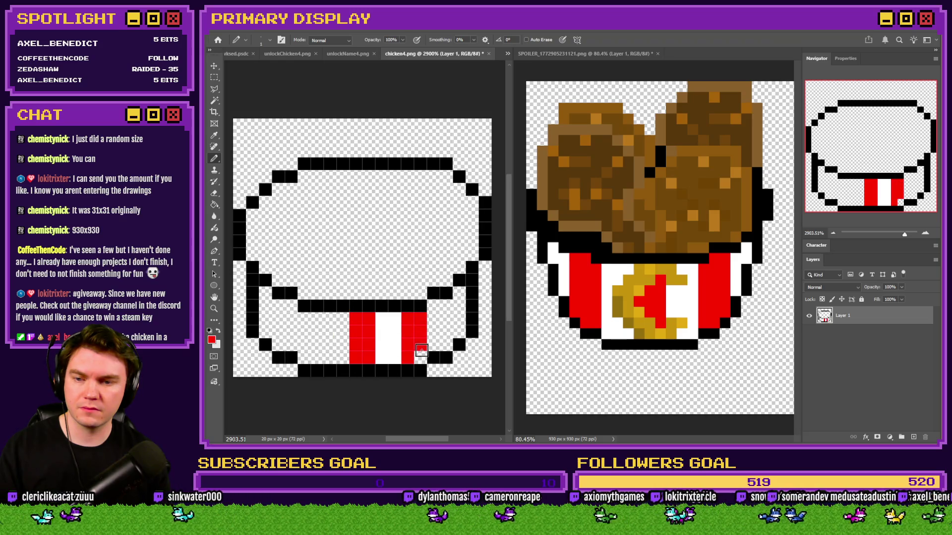
{"action": "left_click_drag", "start_coordinate": [456, 295], "coordinate": [459, 336]}
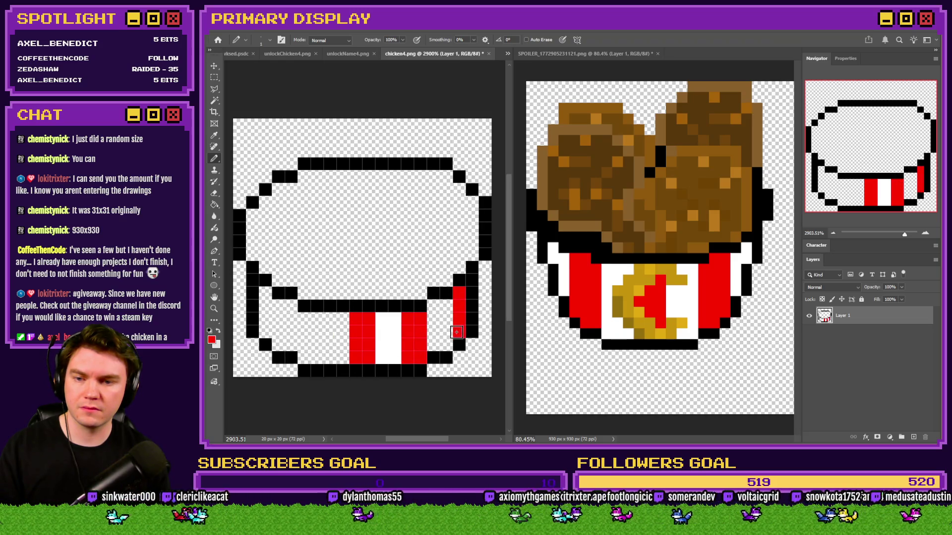
{"action": "mouse_move", "coordinate": [317, 317]}
{"action": "left_mouse_down"}
{"action": "mouse_move", "coordinate": [317, 357]}
{"action": "mouse_move", "coordinate": [304, 359]}
{"action": "left_mouse_up"}
{"action": "left_click_drag", "start_coordinate": [267, 295], "coordinate": [265, 335]}
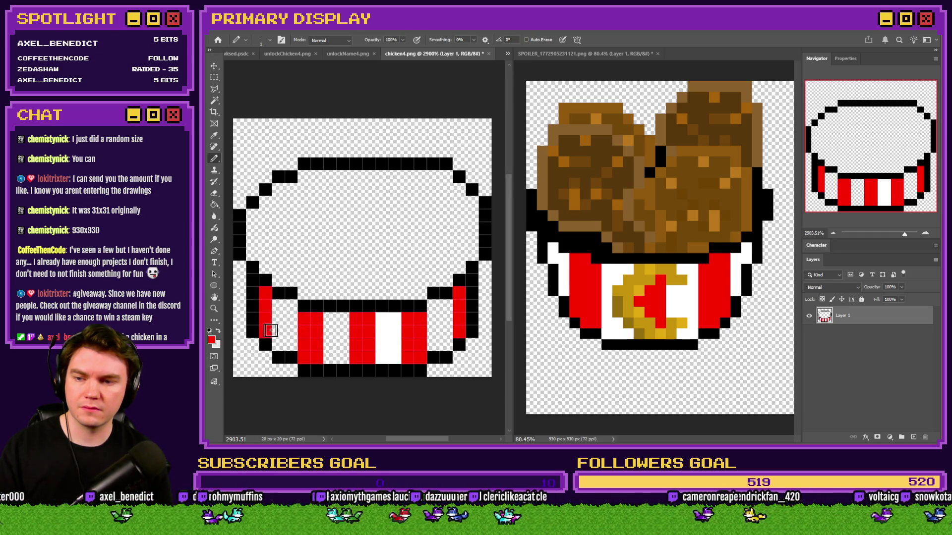
Step: Fill the remaining stripe columns white using the Paint Bucket with Contiguous enabled
{"action": "left_click", "coordinate": [395, 329], "text": "alt"}
{"action": "left_click", "coordinate": [214, 205]}
{"action": "left_click", "coordinate": [281, 305]}
{"action": "key", "text": "ctrl+z"}
{"action": "left_click", "coordinate": [490, 39]}
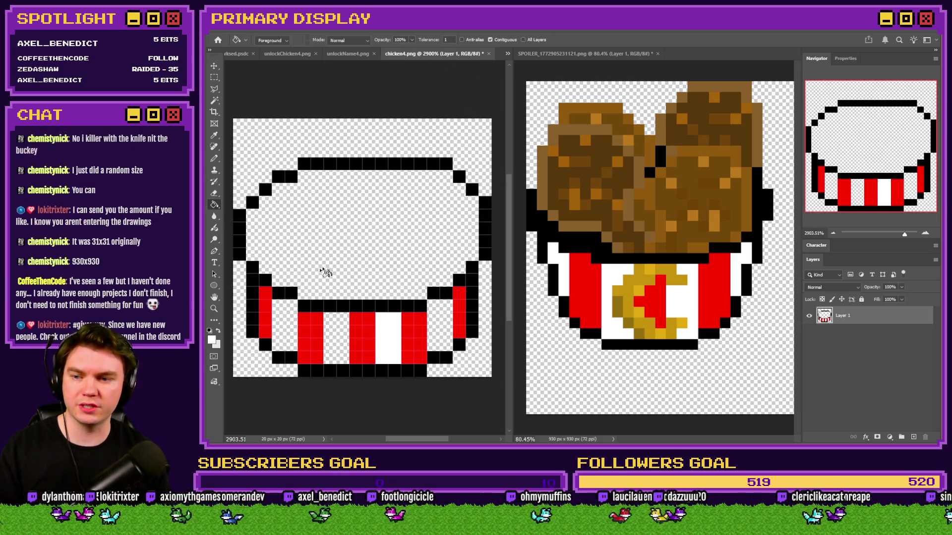
{"action": "left_click", "coordinate": [291, 319]}
{"action": "left_click", "coordinate": [337, 332]}
{"action": "left_click", "coordinate": [442, 334]}
{"action": "left_click", "coordinate": [441, 335]}
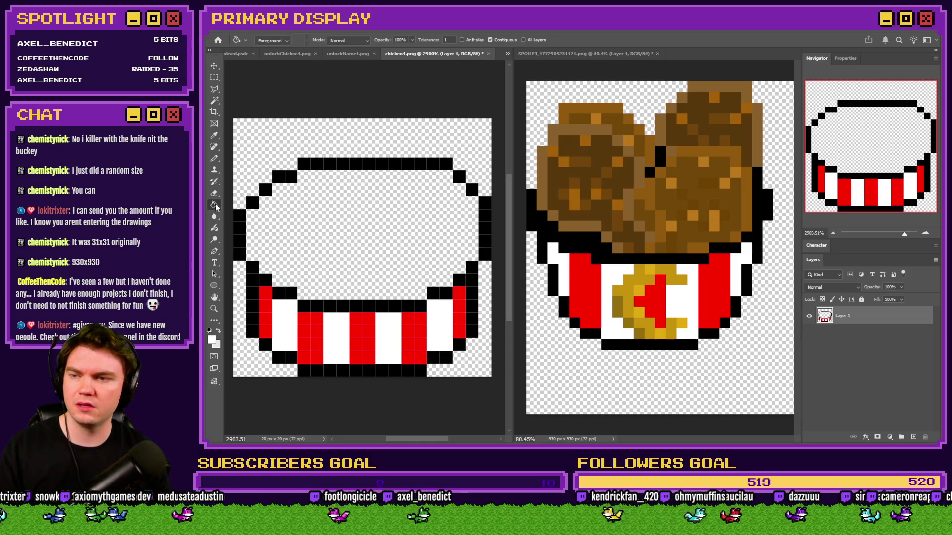
{"action": "left_click", "coordinate": [214, 158]}
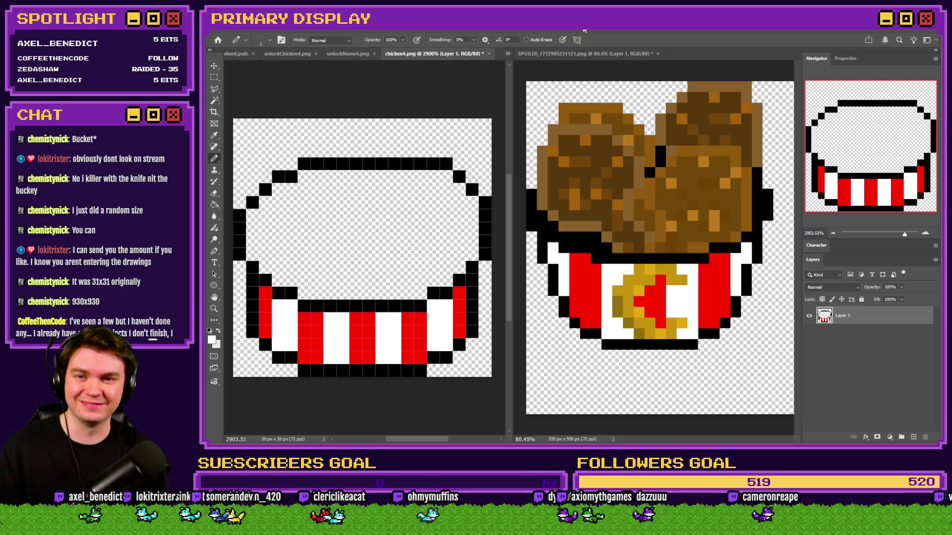
Step: Nudge the bucket's left half one pixel right and right half one pixel left
{"action": "left_click", "coordinate": [213, 83]}
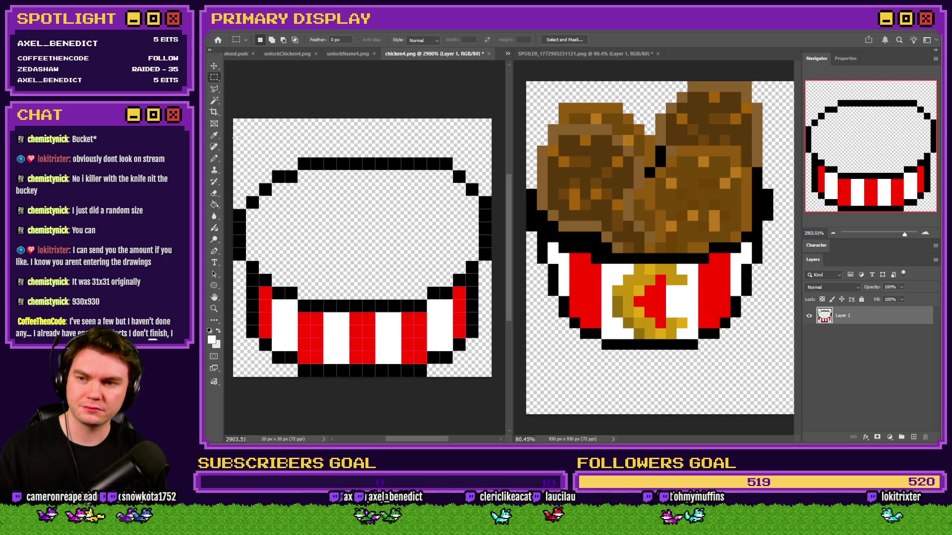
{"action": "mouse_move", "coordinate": [234, 135]}
{"action": "left_mouse_down"}
{"action": "mouse_move", "coordinate": [246, 139]}
{"action": "mouse_move", "coordinate": [341, 391]}
{"action": "left_mouse_up"}
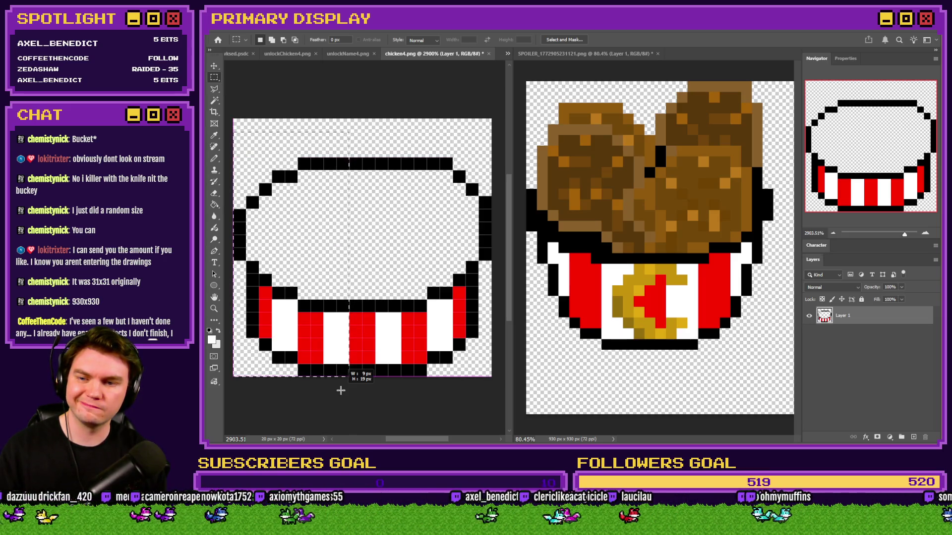
{"action": "key", "text": "ctrl+Right"}
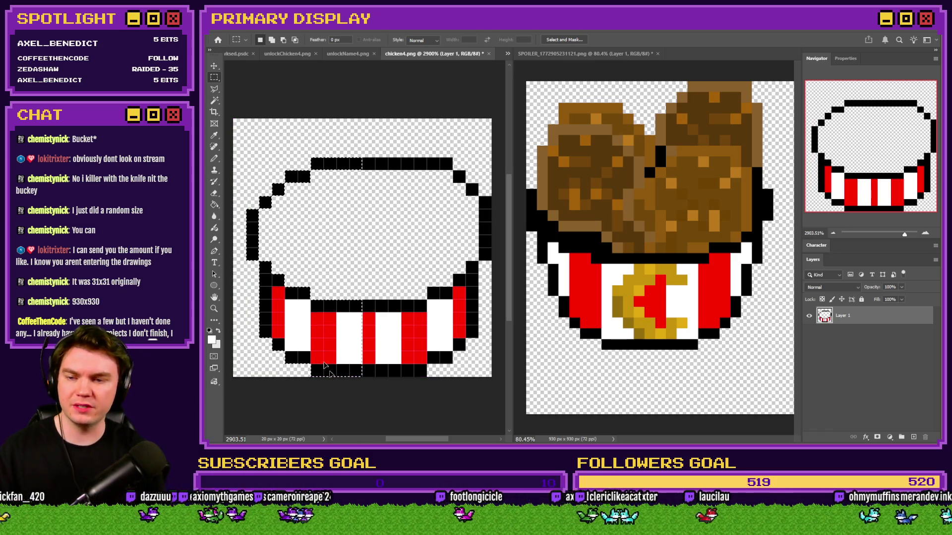
{"action": "mouse_move", "coordinate": [388, 145]}
{"action": "left_mouse_down"}
{"action": "mouse_move", "coordinate": [446, 273]}
{"action": "mouse_move", "coordinate": [476, 382]}
{"action": "mouse_move", "coordinate": [484, 366]}
{"action": "left_mouse_up"}
{"action": "key", "text": "ctrl+Left"}
{"action": "key", "text": "ctrl+d"}
Step: Repaint the band as narrower alternating red and white stripes, white at both outer edges
{"action": "left_click", "coordinate": [214, 158]}
{"action": "left_click", "coordinate": [320, 340], "text": "alt"}
{"action": "mouse_move", "coordinate": [362, 317]}
{"action": "left_mouse_down"}
{"action": "mouse_move", "coordinate": [359, 347]}
{"action": "mouse_move", "coordinate": [369, 320]}
{"action": "mouse_move", "coordinate": [329, 351]}
{"action": "mouse_move", "coordinate": [330, 362]}
{"action": "left_mouse_up"}
{"action": "left_click", "coordinate": [342, 323], "text": "alt"}
{"action": "left_click_drag", "start_coordinate": [394, 318], "coordinate": [394, 354]}
{"action": "left_click", "coordinate": [411, 337], "text": "alt"}
{"action": "left_click_drag", "start_coordinate": [420, 301], "coordinate": [420, 351]}
{"action": "mouse_move", "coordinate": [304, 301]}
{"action": "left_mouse_down"}
{"action": "mouse_move", "coordinate": [304, 351]}
{"action": "mouse_move", "coordinate": [278, 295]}
{"action": "mouse_move", "coordinate": [278, 337]}
{"action": "left_mouse_up"}
{"action": "left_click", "coordinate": [334, 323], "text": "alt"}
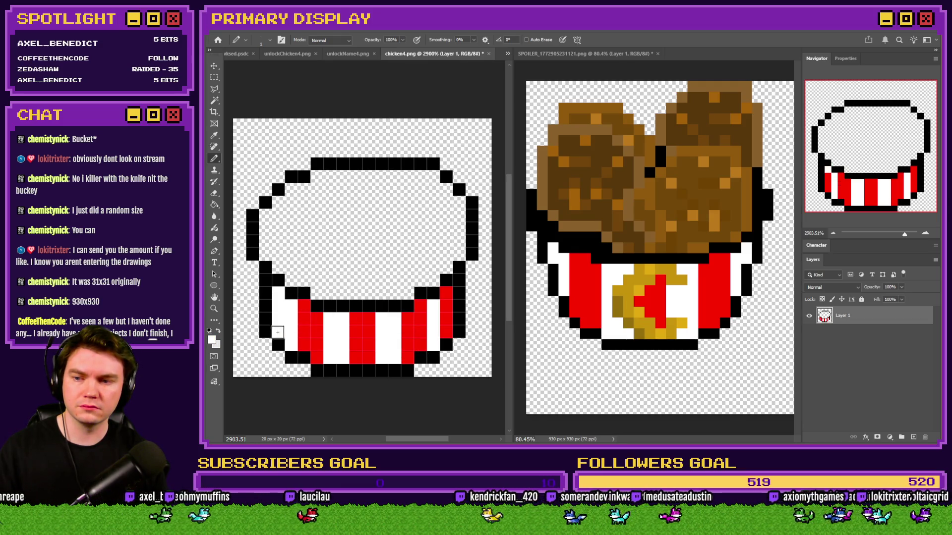
{"action": "left_click_drag", "start_coordinate": [450, 303], "coordinate": [448, 336]}
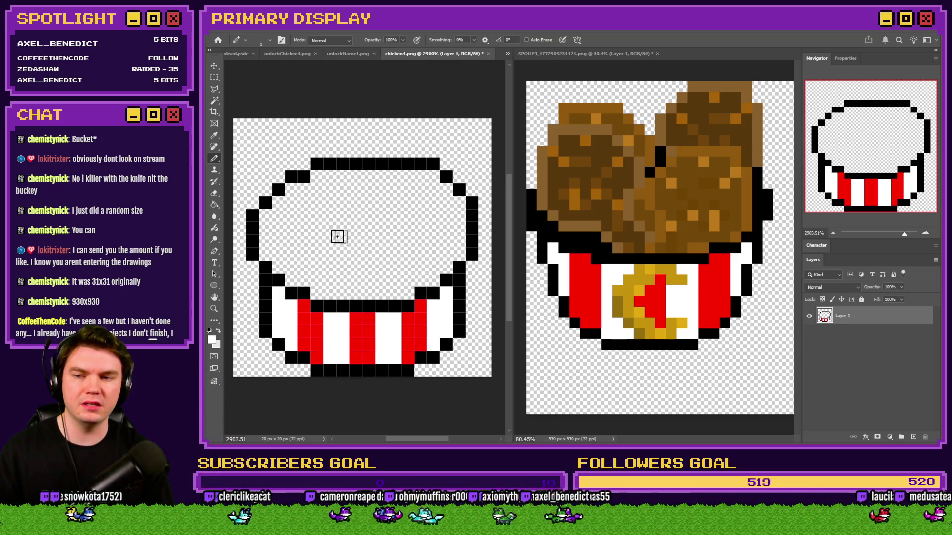
Step: Fill the bucket's top interior solid black and erase its top-right corner pixel
{"action": "left_click", "coordinate": [215, 205]}
{"action": "left_click", "coordinate": [297, 218]}
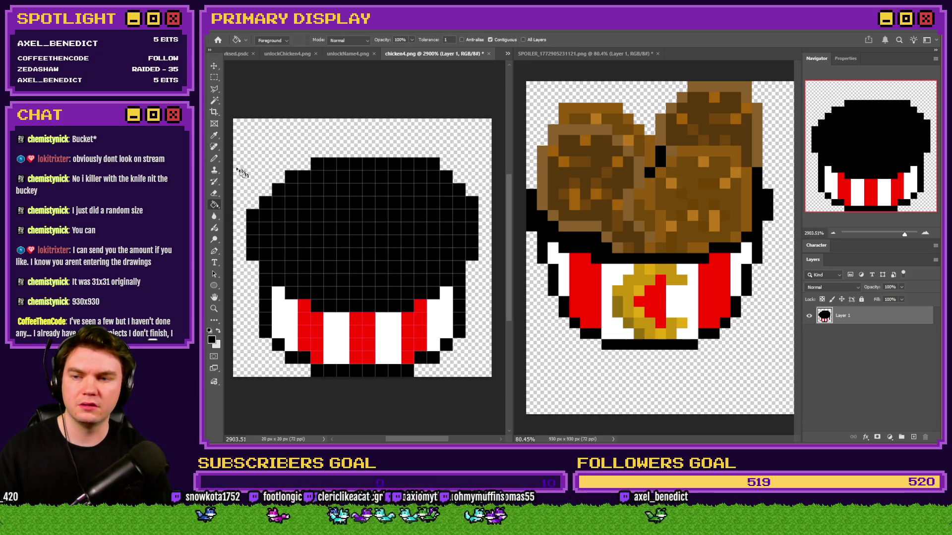
{"action": "left_click", "coordinate": [215, 77]}
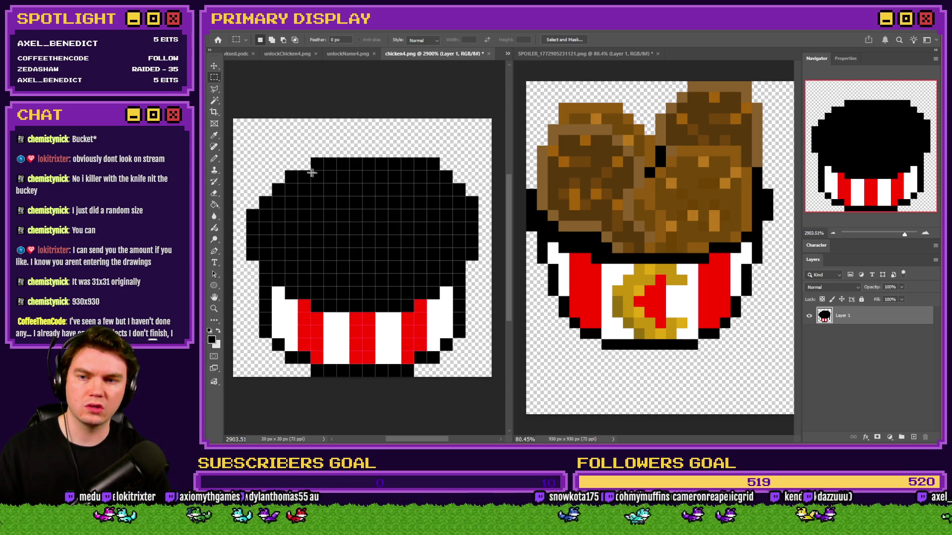
{"action": "left_click", "coordinate": [214, 194]}
{"action": "left_click", "coordinate": [433, 163]}
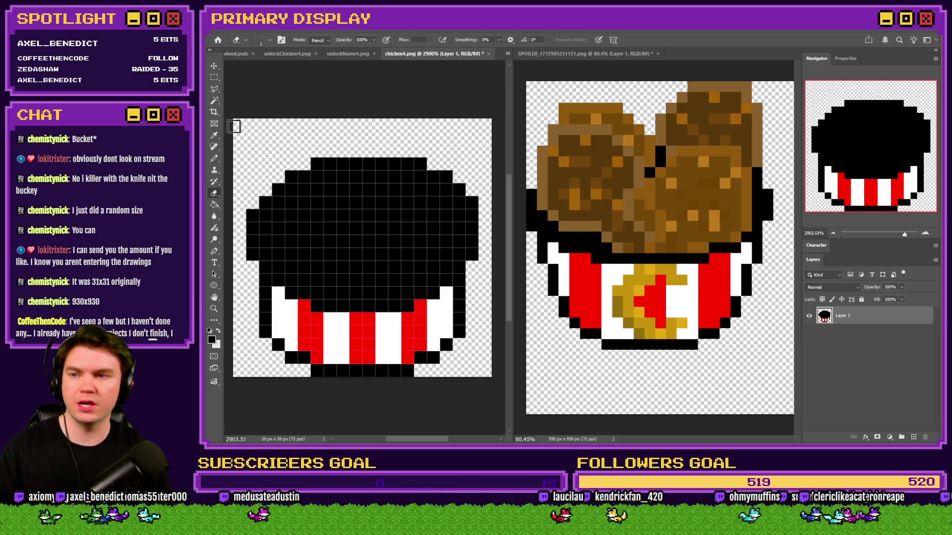
{"action": "left_click", "coordinate": [215, 159]}
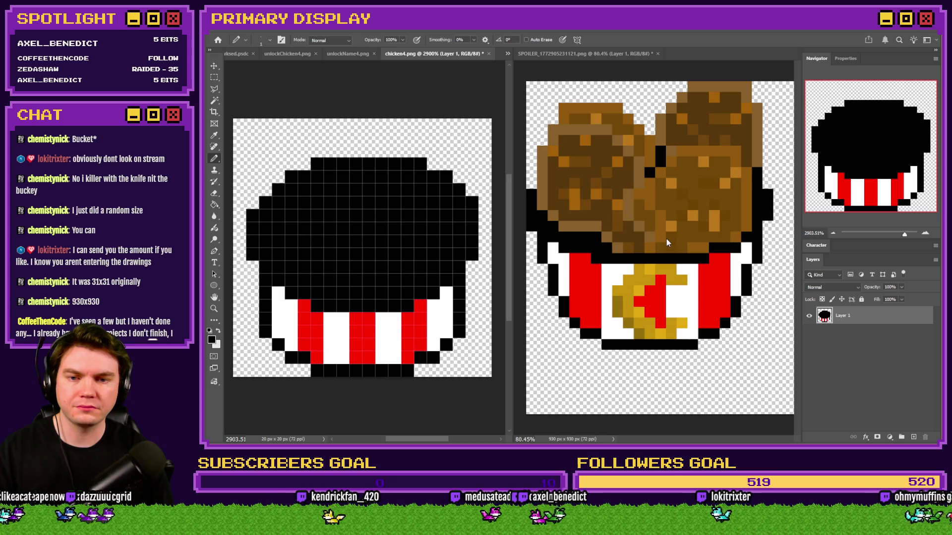
{"action": "mouse_move", "coordinate": [389, 218]}
{"action": "left_mouse_down"}
{"action": "mouse_move", "coordinate": [406, 219]}
{"action": "mouse_move", "coordinate": [381, 244]}
{"action": "left_mouse_up"}
{"action": "key", "text": "ctrl+z"}
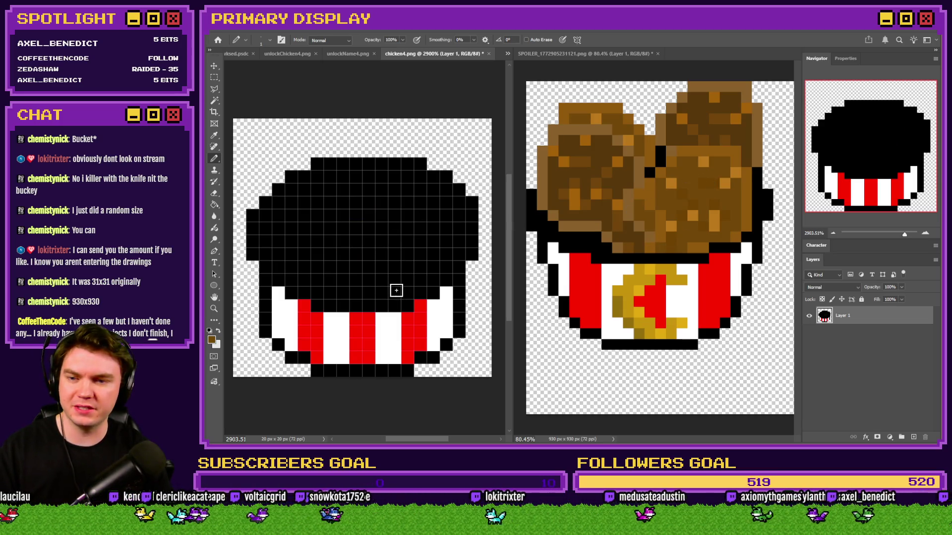
Step: Outline a brown chicken piece on the bucket's black top and fill it brown
{"action": "mouse_move", "coordinate": [404, 293]}
{"action": "left_mouse_down"}
{"action": "mouse_move", "coordinate": [354, 294]}
{"action": "mouse_move", "coordinate": [364, 268]}
{"action": "mouse_move", "coordinate": [355, 228]}
{"action": "mouse_move", "coordinate": [380, 206]}
{"action": "mouse_move", "coordinate": [410, 204]}
{"action": "mouse_move", "coordinate": [435, 217]}
{"action": "mouse_move", "coordinate": [441, 255]}
{"action": "mouse_move", "coordinate": [423, 282]}
{"action": "left_mouse_up"}
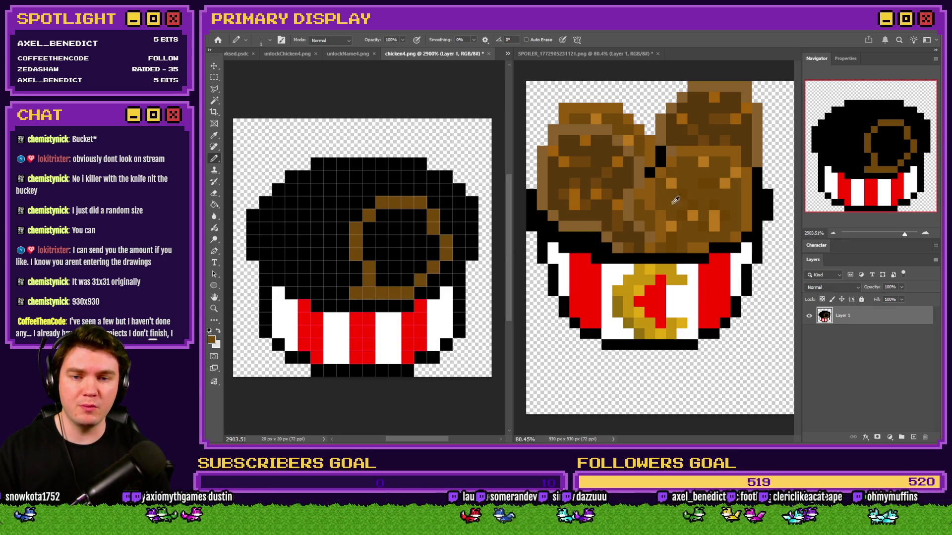
{"action": "left_click_drag", "start_coordinate": [410, 214], "coordinate": [414, 238]}
{"action": "key", "text": "ctrl+z"}
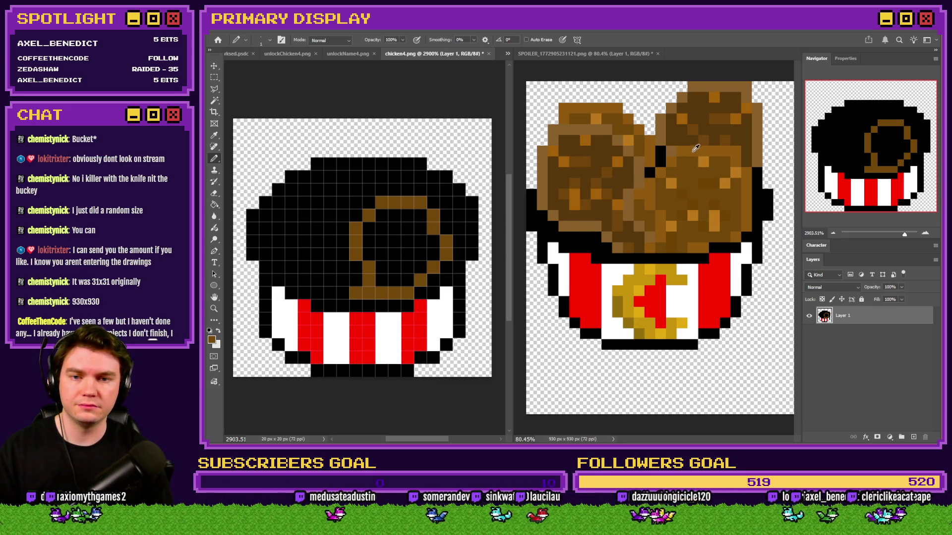
{"action": "key", "text": "g"}
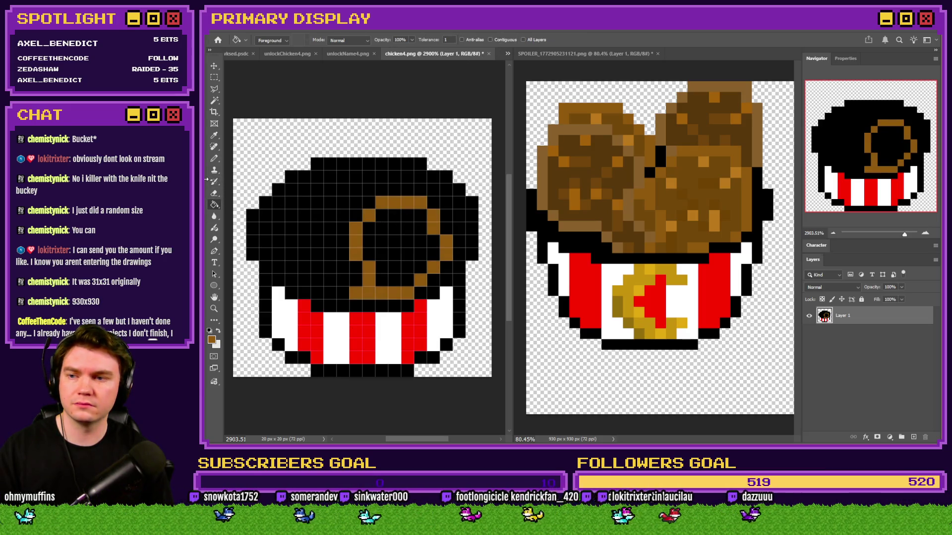
{"action": "left_click", "coordinate": [215, 161]}
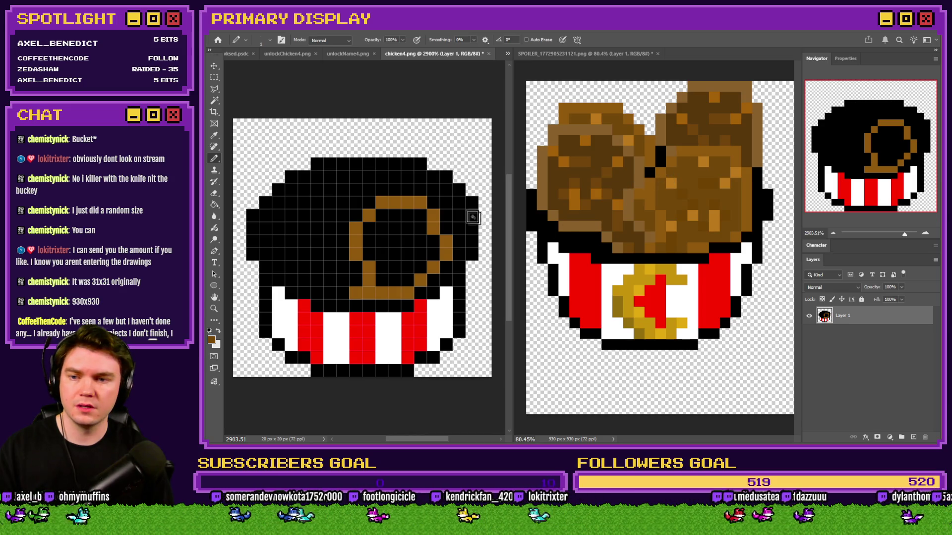
{"action": "mouse_move", "coordinate": [415, 215]}
{"action": "left_mouse_down"}
{"action": "mouse_move", "coordinate": [372, 242]}
{"action": "mouse_move", "coordinate": [384, 272]}
{"action": "mouse_move", "coordinate": [412, 236]}
{"action": "mouse_move", "coordinate": [427, 248]}
{"action": "mouse_move", "coordinate": [418, 229]}
{"action": "left_mouse_up"}
Step: Add lighter orange speckles sampled from the reference chicken, then switch to Notepad
{"action": "left_click", "coordinate": [708, 162], "text": "alt"}
{"action": "left_click", "coordinate": [407, 229]}
{"action": "left_click", "coordinate": [369, 241]}
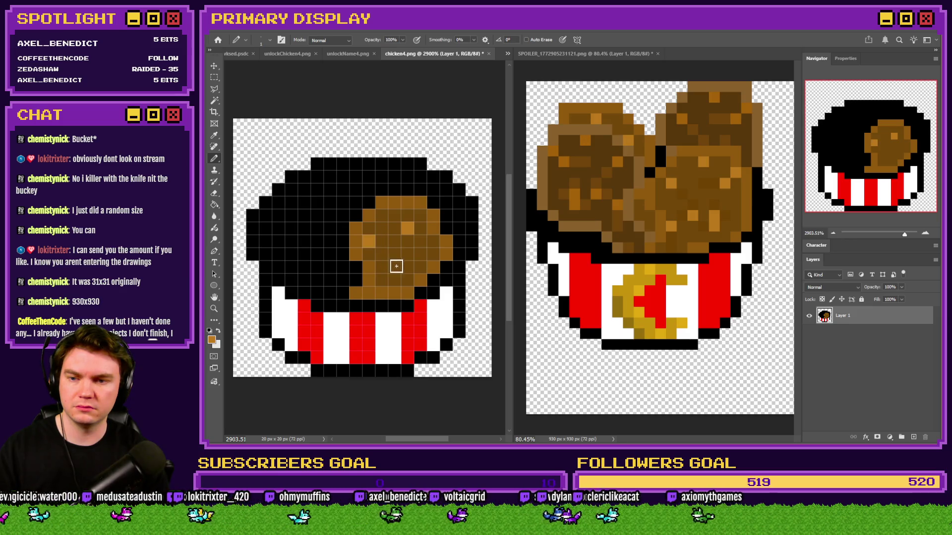
{"action": "left_click", "coordinate": [395, 268]}
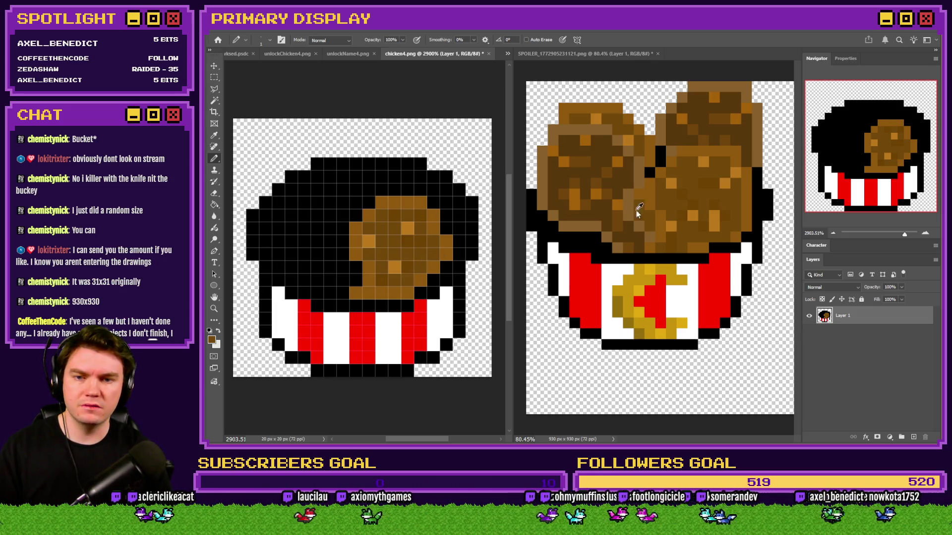
{"action": "left_click", "coordinate": [634, 194], "text": "alt"}
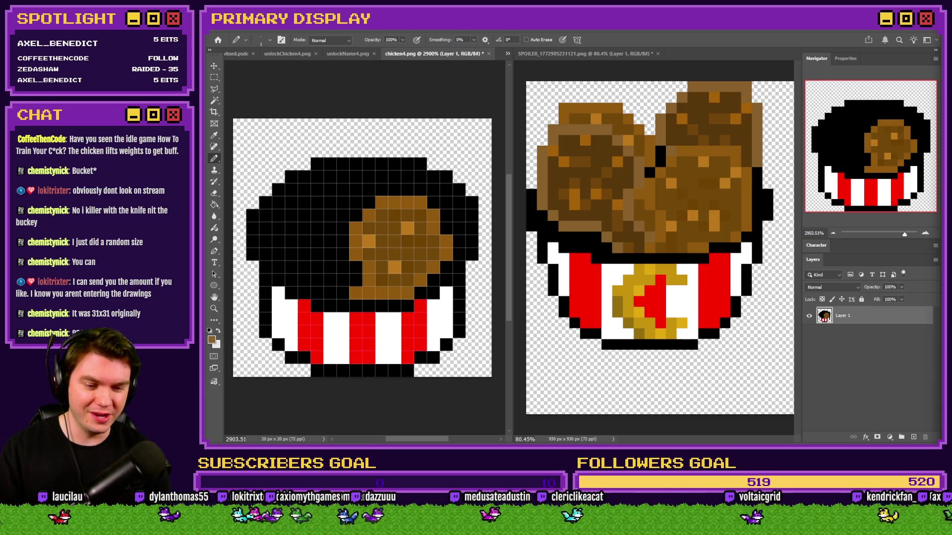
{"action": "key", "text": "alt+Tab"}
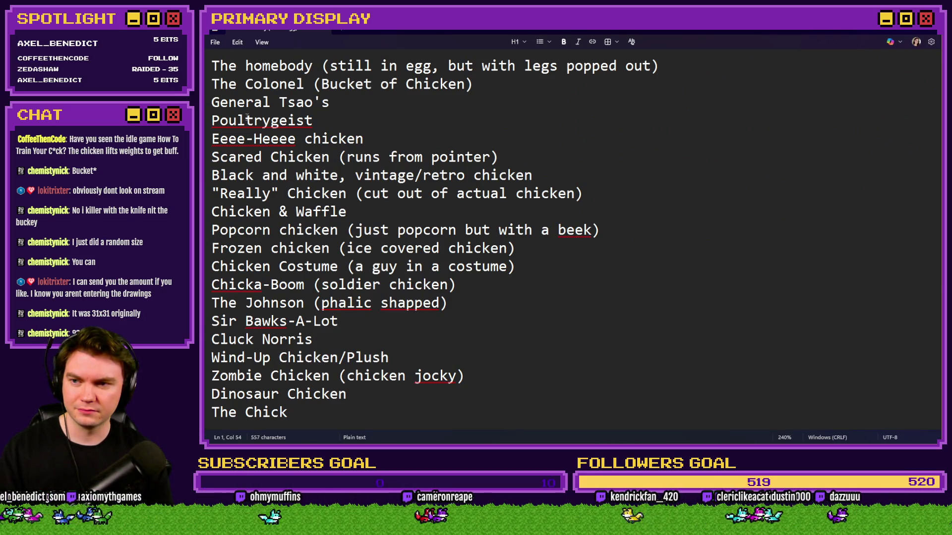
Step: Read names like The Johnson, Sir Bawks-A-Lot, Cluck Norris and The Colonel, then return to Photoshop
{"action": "left_click_drag", "start_coordinate": [213, 302], "coordinate": [304, 303]}
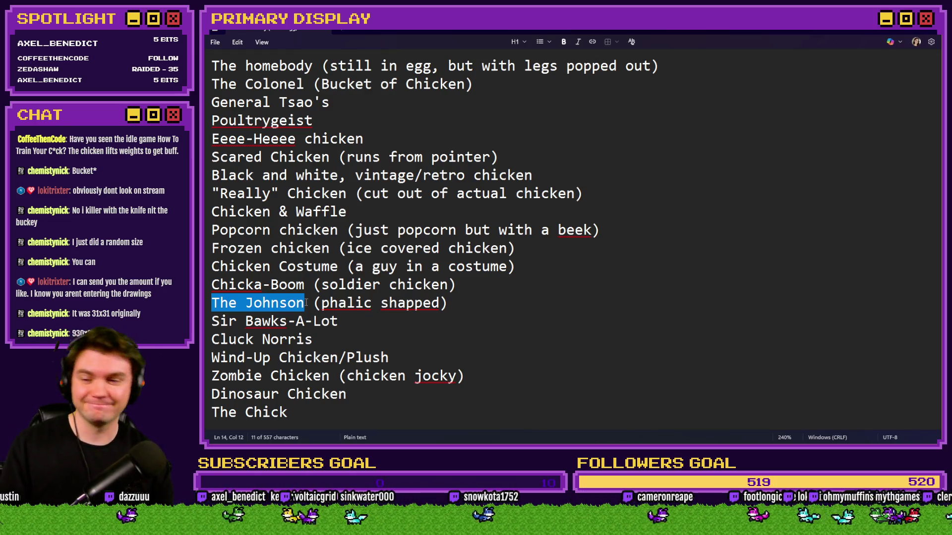
{"action": "mouse_move", "coordinate": [322, 303]}
{"action": "left_mouse_down"}
{"action": "mouse_move", "coordinate": [440, 303]}
{"action": "mouse_move", "coordinate": [208, 303]}
{"action": "left_mouse_up"}
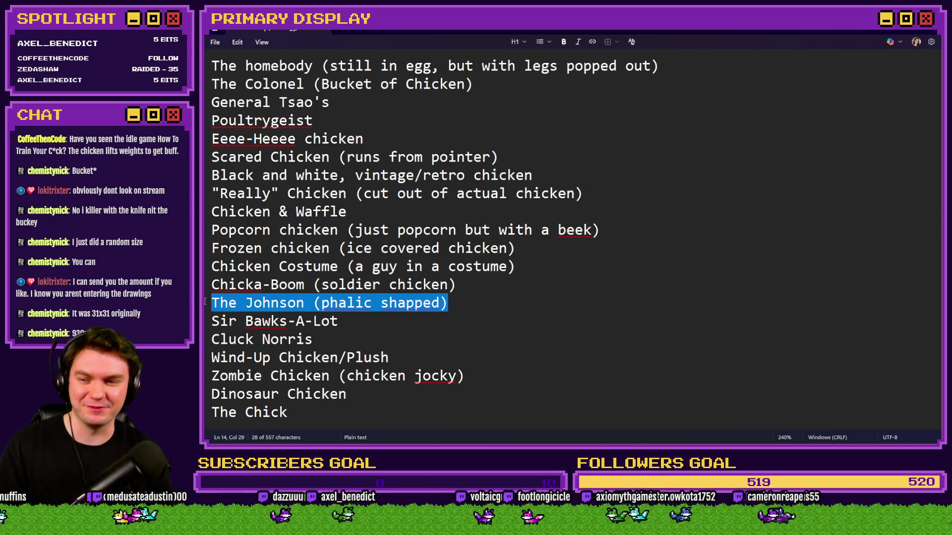
{"action": "left_click", "coordinate": [271, 303]}
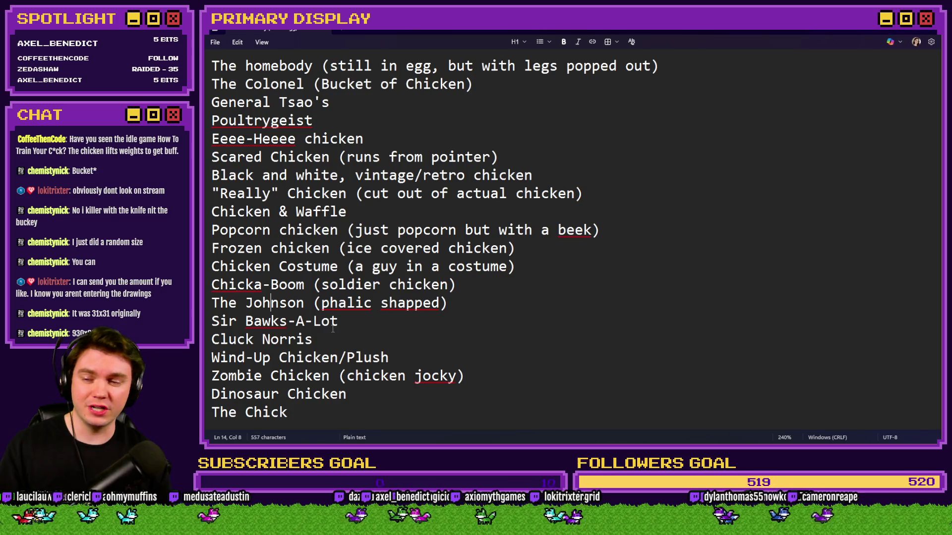
{"action": "left_click_drag", "start_coordinate": [340, 323], "coordinate": [213, 321]}
{"action": "left_click", "coordinate": [278, 323]}
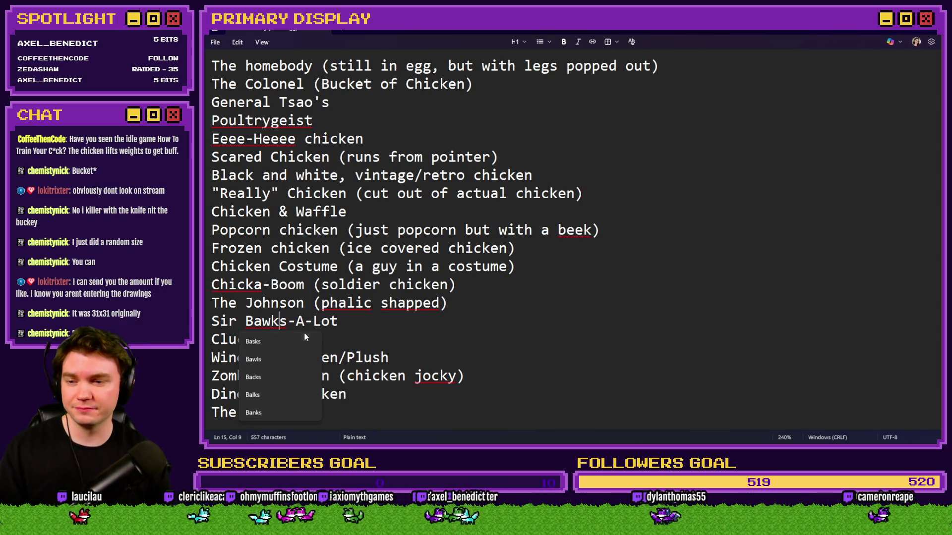
{"action": "left_click_drag", "start_coordinate": [325, 340], "coordinate": [236, 341]}
{"action": "left_click", "coordinate": [396, 346]}
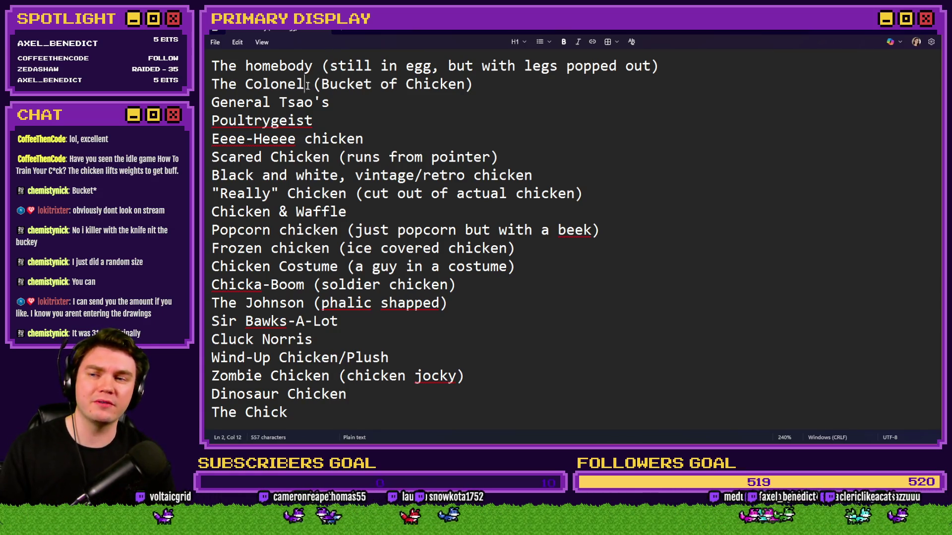
{"action": "left_click_drag", "start_coordinate": [309, 86], "coordinate": [216, 94]}
{"action": "left_click", "coordinate": [367, 123]}
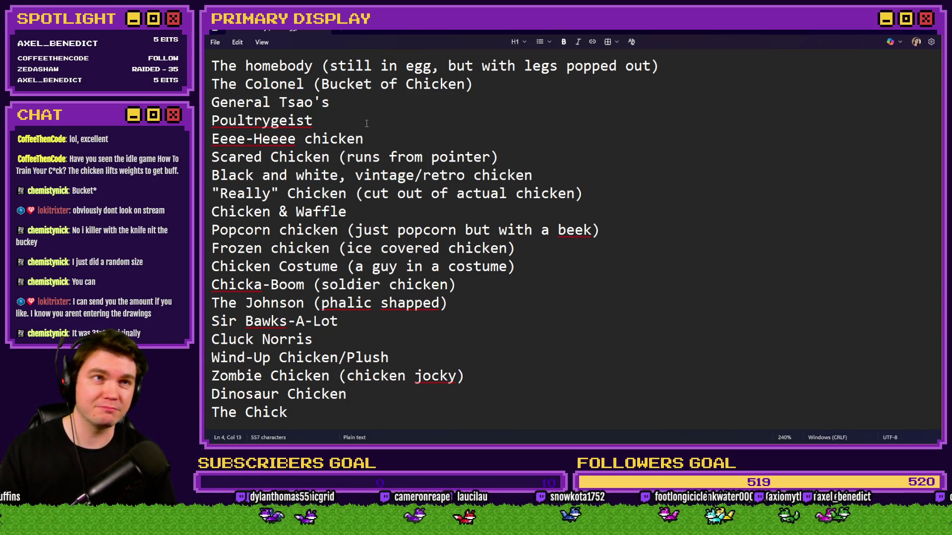
{"action": "key", "text": "alt+Tab"}
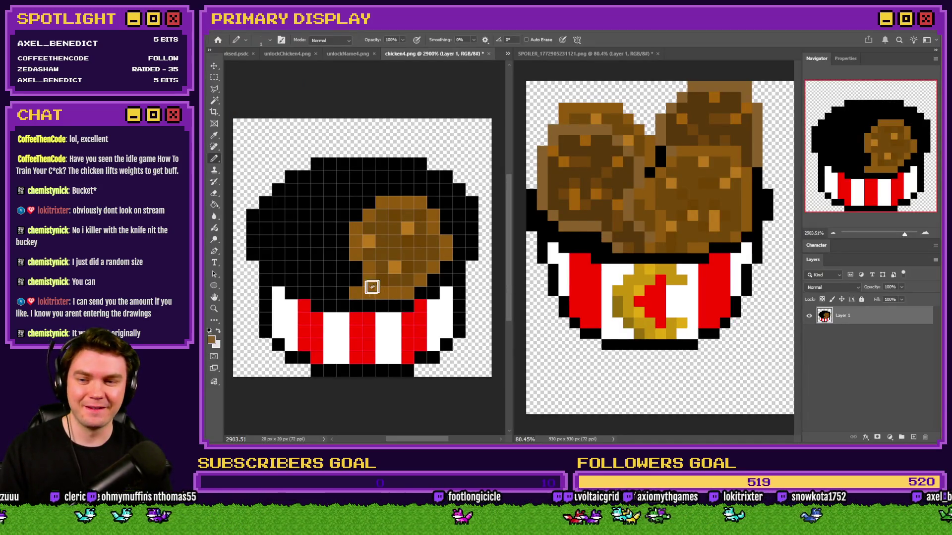
Step: Outline and fill a second brown chicken piece over the bucket's left side
{"action": "mouse_move", "coordinate": [340, 293]}
{"action": "left_mouse_down"}
{"action": "mouse_move", "coordinate": [320, 293]}
{"action": "mouse_move", "coordinate": [278, 268]}
{"action": "mouse_move", "coordinate": [265, 234]}
{"action": "left_mouse_up"}
{"action": "left_click", "coordinate": [320, 293]}
{"action": "left_click", "coordinate": [308, 283]}
{"action": "left_click", "coordinate": [265, 254]}
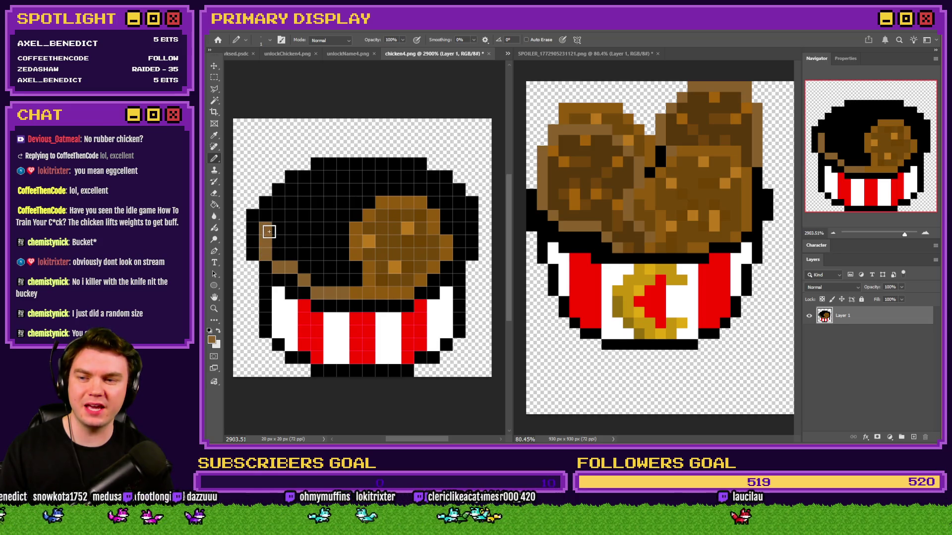
{"action": "mouse_move", "coordinate": [266, 214]}
{"action": "left_mouse_down"}
{"action": "mouse_move", "coordinate": [278, 164]}
{"action": "mouse_move", "coordinate": [320, 166]}
{"action": "mouse_move", "coordinate": [342, 217]}
{"action": "mouse_move", "coordinate": [329, 266]}
{"action": "mouse_move", "coordinate": [340, 276]}
{"action": "left_mouse_up"}
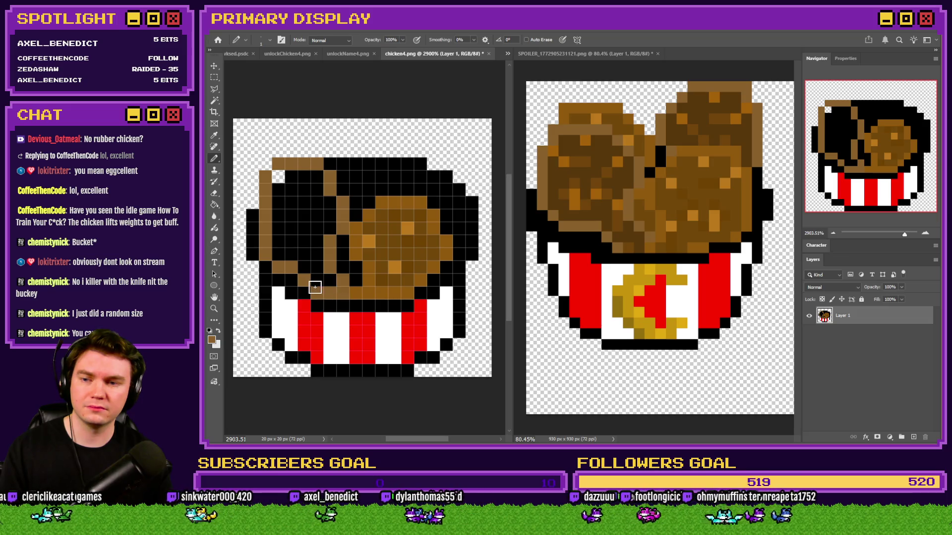
{"action": "left_click", "coordinate": [576, 142], "text": "alt"}
{"action": "mouse_move", "coordinate": [284, 184]}
{"action": "left_mouse_down"}
{"action": "mouse_move", "coordinate": [314, 185]}
{"action": "mouse_move", "coordinate": [276, 230]}
{"action": "mouse_move", "coordinate": [293, 215]}
{"action": "mouse_move", "coordinate": [306, 262]}
{"action": "mouse_move", "coordinate": [323, 277]}
{"action": "mouse_move", "coordinate": [327, 222]}
{"action": "left_mouse_up"}
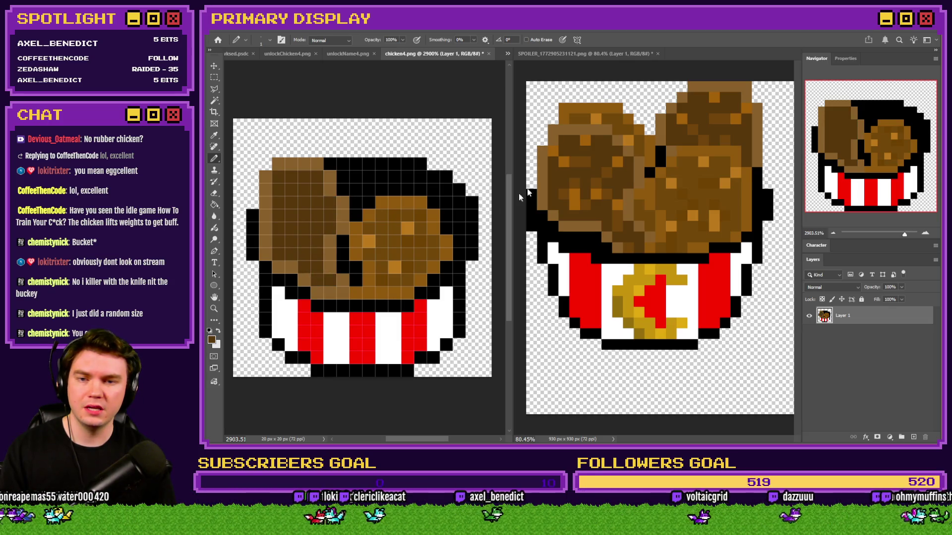
Step: Speckle the left piece with orange and darker brown, and brown over gaps between pieces
{"action": "left_click", "coordinate": [565, 145], "text": "alt"}
{"action": "left_click", "coordinate": [278, 176]}
{"action": "left_click", "coordinate": [304, 178]}
{"action": "left_click", "coordinate": [278, 215]}
{"action": "left_click", "coordinate": [303, 241]}
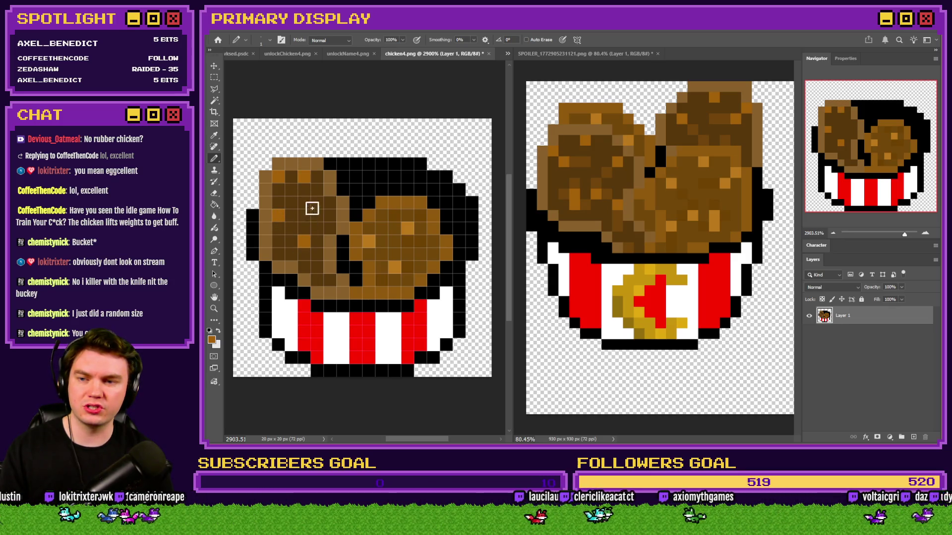
{"action": "left_click", "coordinate": [583, 158], "text": "alt"}
{"action": "left_click", "coordinate": [291, 215]}
{"action": "left_click", "coordinate": [290, 243]}
{"action": "left_click", "coordinate": [327, 219]}
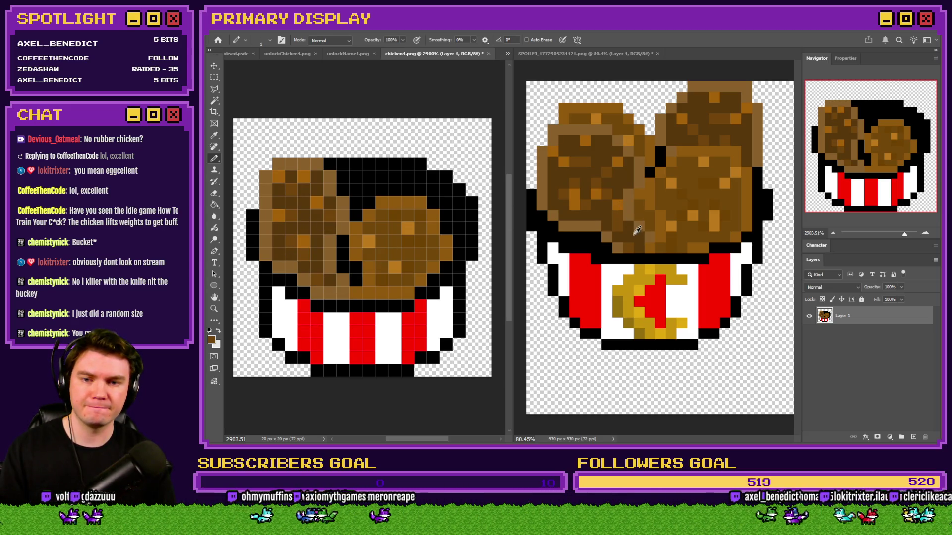
{"action": "left_click", "coordinate": [633, 233], "text": "alt"}
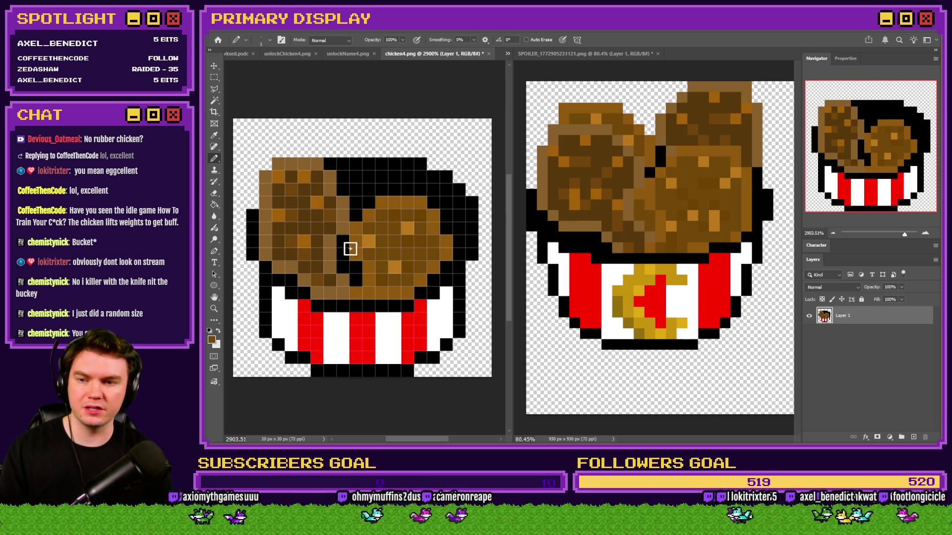
{"action": "left_click_drag", "start_coordinate": [356, 268], "coordinate": [355, 280]}
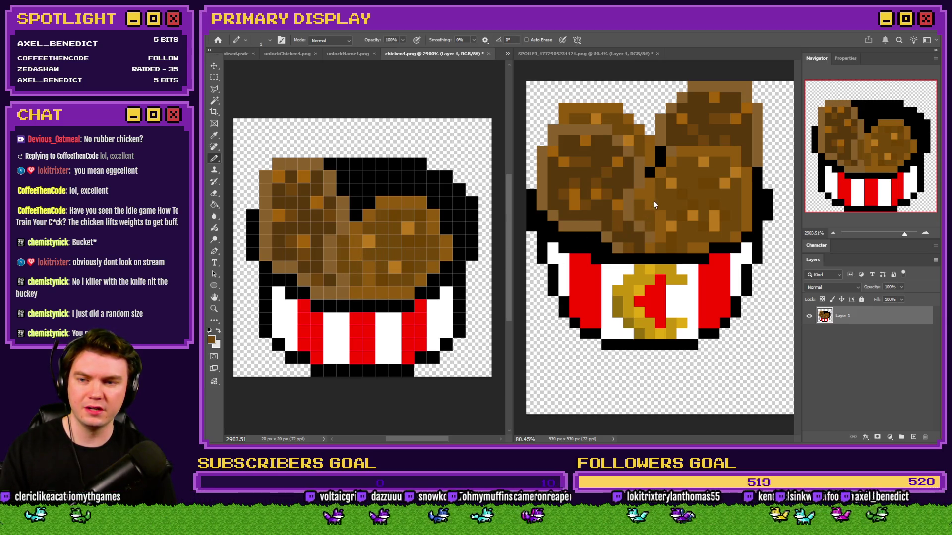
Step: Add light and dark brown pixels at the top and outline a third piece toward the top right
{"action": "left_click", "coordinate": [647, 138], "text": "alt"}
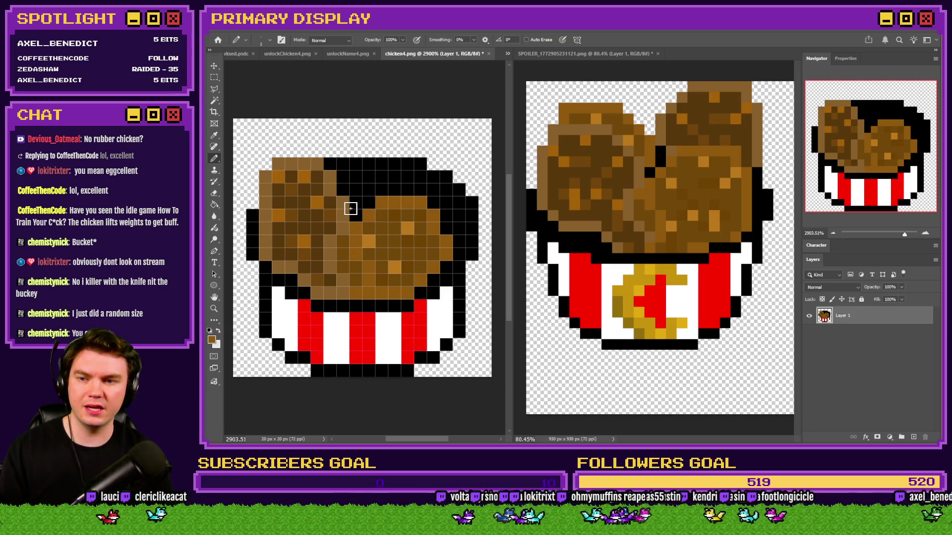
{"action": "mouse_move", "coordinate": [357, 205]}
{"action": "left_mouse_down"}
{"action": "mouse_move", "coordinate": [350, 155]}
{"action": "mouse_move", "coordinate": [278, 140]}
{"action": "mouse_move", "coordinate": [279, 151]}
{"action": "mouse_move", "coordinate": [327, 151]}
{"action": "mouse_move", "coordinate": [342, 190]}
{"action": "left_mouse_up"}
{"action": "left_click", "coordinate": [606, 116], "text": "alt"}
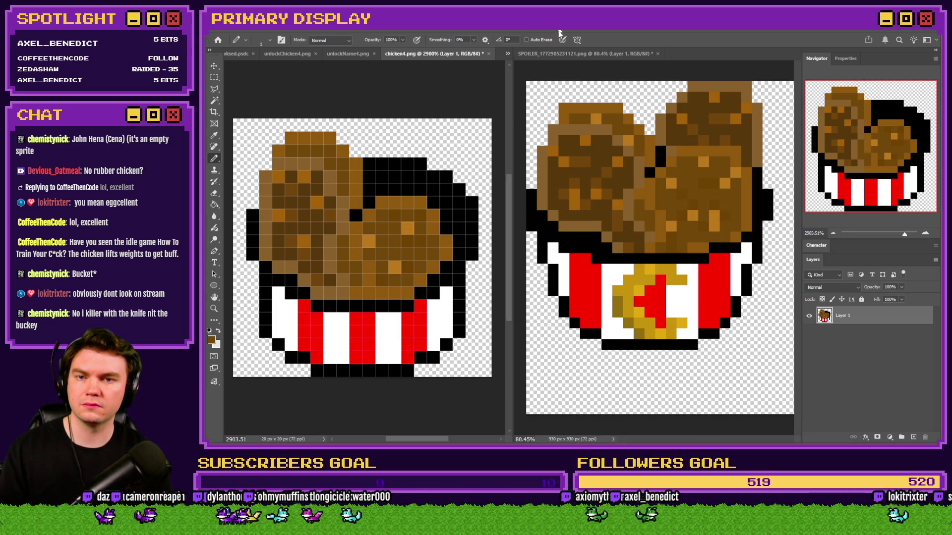
{"action": "left_click", "coordinate": [598, 115], "text": "alt"}
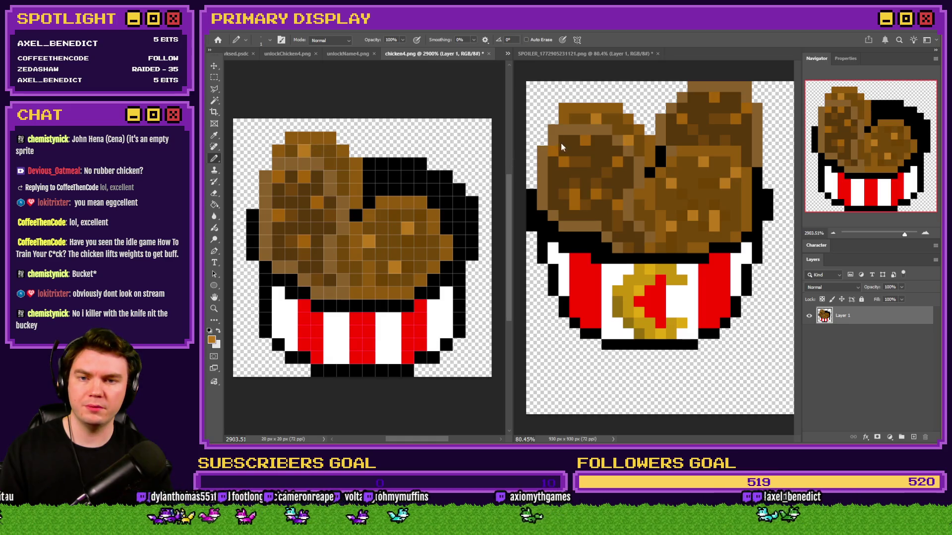
{"action": "left_click", "coordinate": [342, 176]}
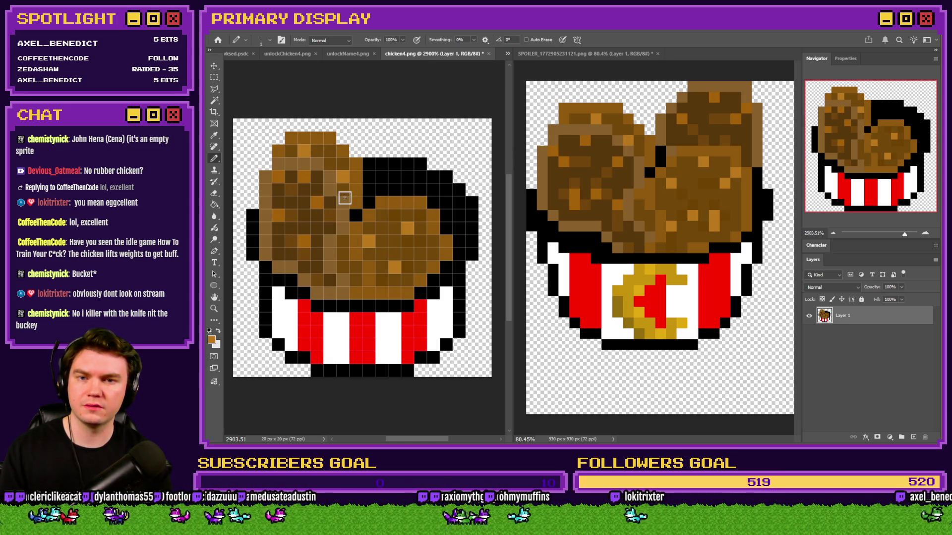
{"action": "left_click", "coordinate": [662, 127], "text": "alt"}
{"action": "left_click", "coordinate": [369, 177]}
{"action": "left_click", "coordinate": [380, 189]}
{"action": "mouse_move", "coordinate": [369, 164]}
{"action": "left_mouse_down"}
{"action": "mouse_move", "coordinate": [376, 142]}
{"action": "mouse_move", "coordinate": [413, 127]}
{"action": "mouse_move", "coordinate": [449, 126]}
{"action": "mouse_move", "coordinate": [460, 153]}
{"action": "left_mouse_up"}
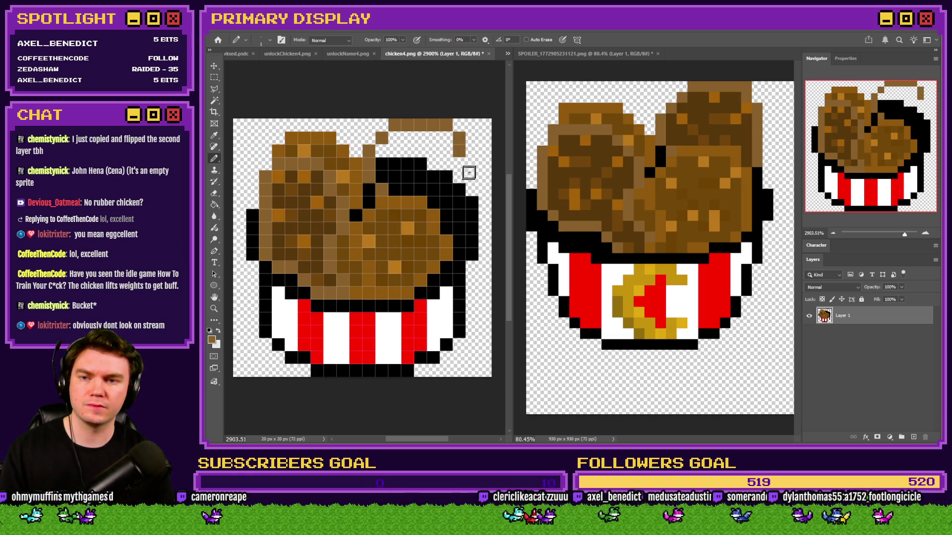
Step: Redraw the third piece's right edge further left, fill it brown, and add lighter highlights
{"action": "key", "text": "ctrl+z"}
{"action": "key", "text": "ctrl+z"}
{"action": "mouse_move", "coordinate": [448, 135]}
{"action": "left_mouse_down"}
{"action": "mouse_move", "coordinate": [459, 170]}
{"action": "mouse_move", "coordinate": [454, 217]}
{"action": "left_mouse_up"}
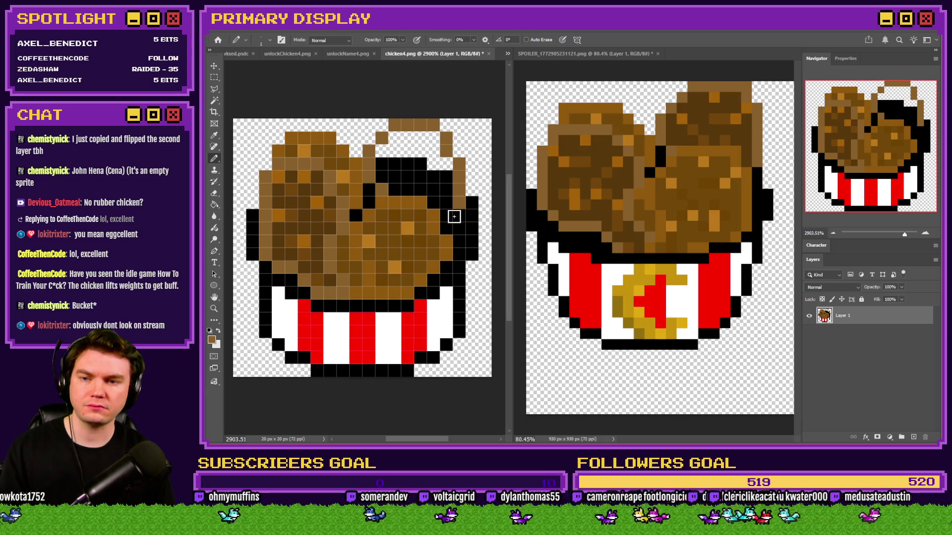
{"action": "left_click", "coordinate": [738, 135], "text": "alt"}
{"action": "mouse_move", "coordinate": [405, 175]}
{"action": "left_mouse_down"}
{"action": "mouse_move", "coordinate": [382, 148]}
{"action": "mouse_move", "coordinate": [431, 140]}
{"action": "mouse_move", "coordinate": [415, 163]}
{"action": "mouse_move", "coordinate": [442, 183]}
{"action": "mouse_move", "coordinate": [438, 195]}
{"action": "mouse_move", "coordinate": [423, 179]}
{"action": "mouse_move", "coordinate": [418, 188]}
{"action": "left_mouse_up"}
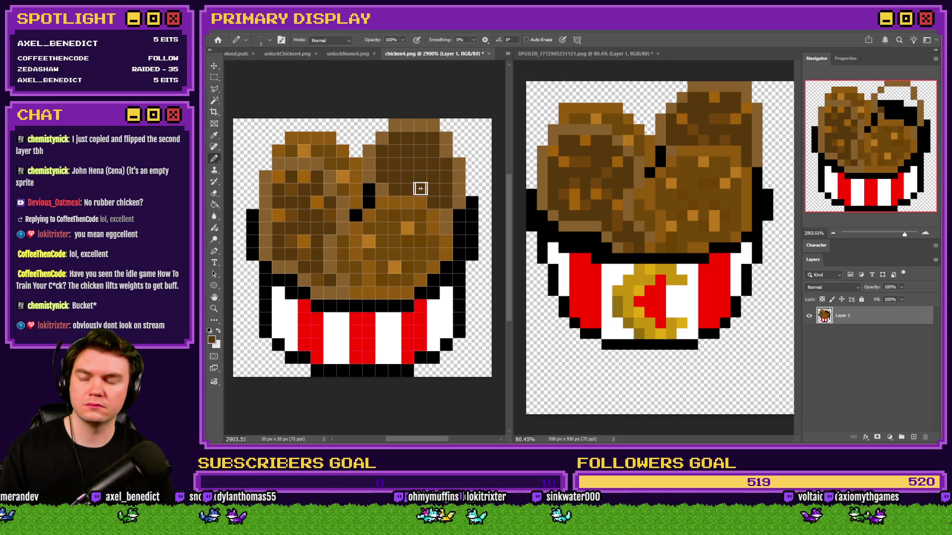
{"action": "left_click", "coordinate": [682, 117], "text": "alt"}
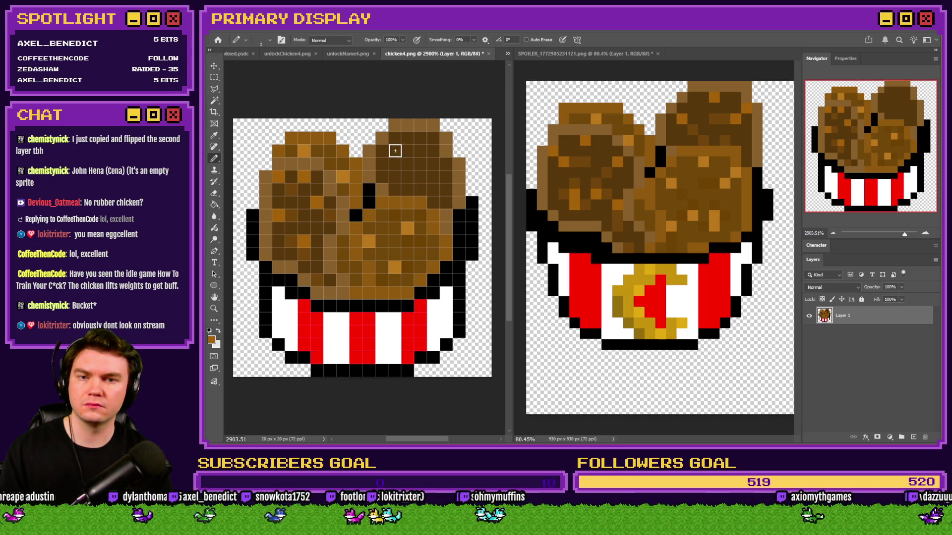
{"action": "left_click", "coordinate": [422, 138]}
{"action": "left_click", "coordinate": [433, 189]}
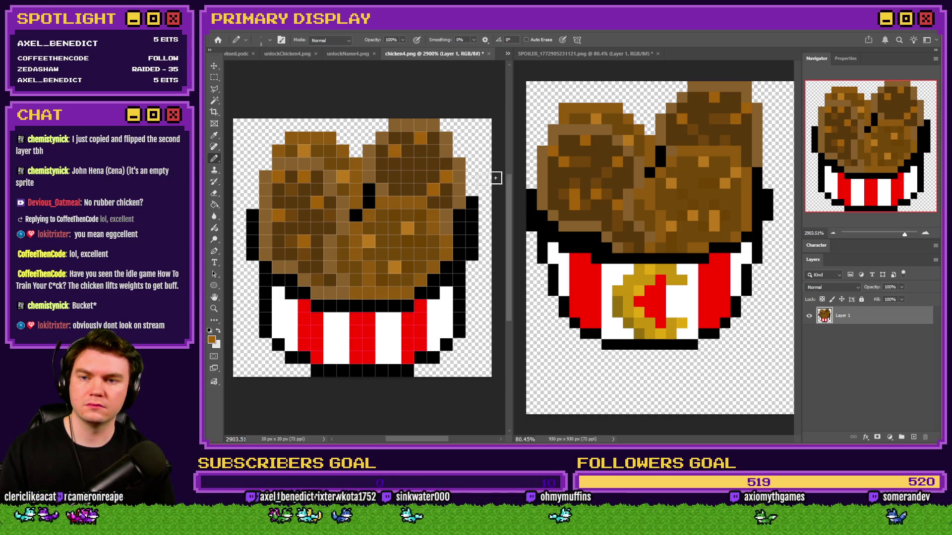
{"action": "left_click", "coordinate": [692, 127], "text": "alt"}
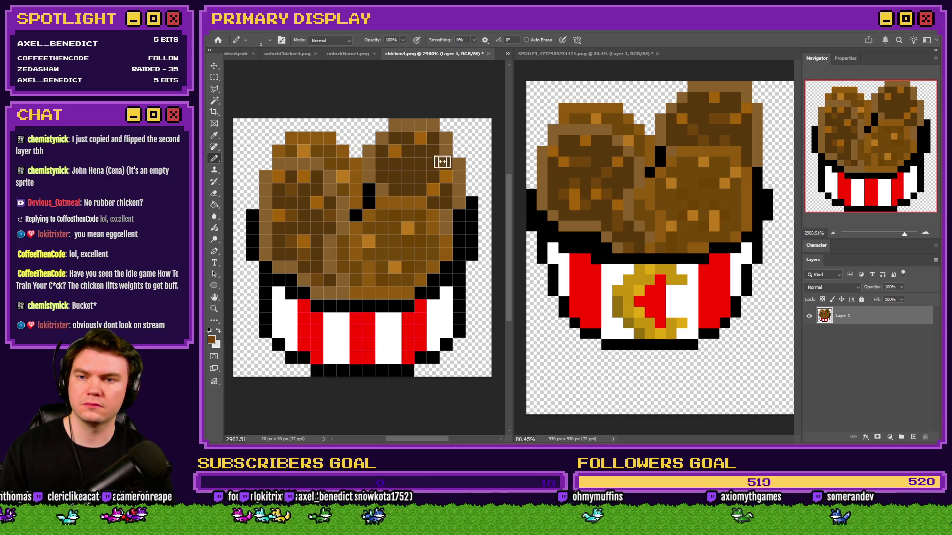
{"action": "left_click", "coordinate": [445, 192]}
{"action": "left_click", "coordinate": [395, 186]}
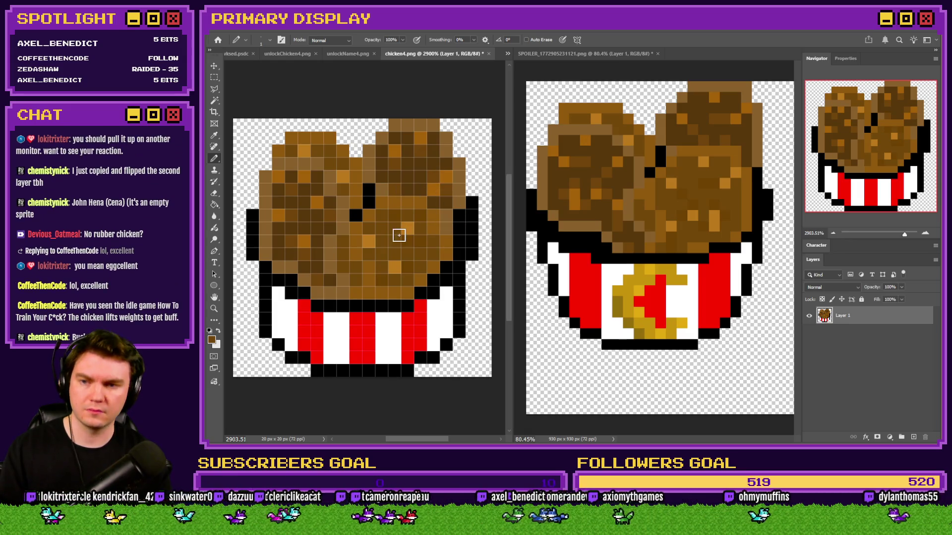
Step: Sample a lighter brown and paint over the dark middle pixels of the chicken pile
{"action": "left_click", "coordinate": [357, 204], "text": "alt"}
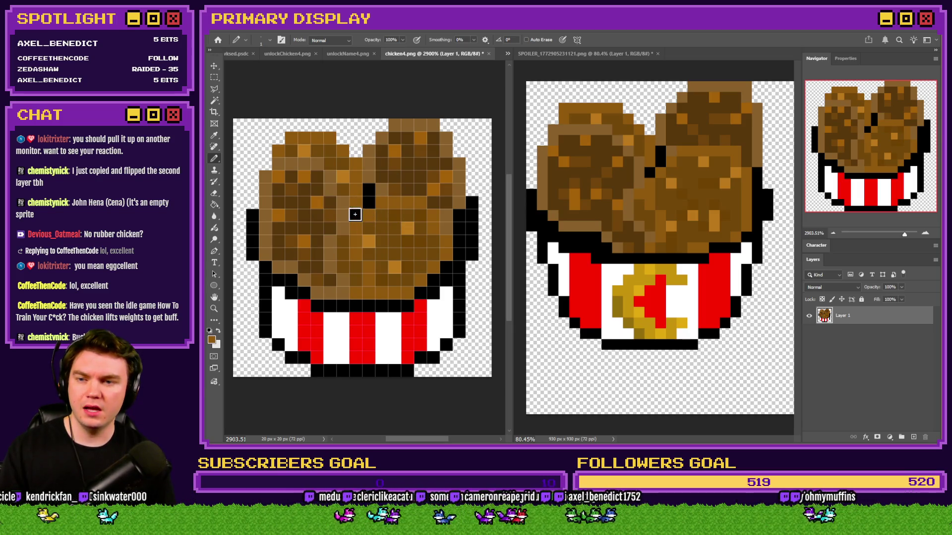
{"action": "left_click_drag", "start_coordinate": [370, 190], "coordinate": [356, 216]}
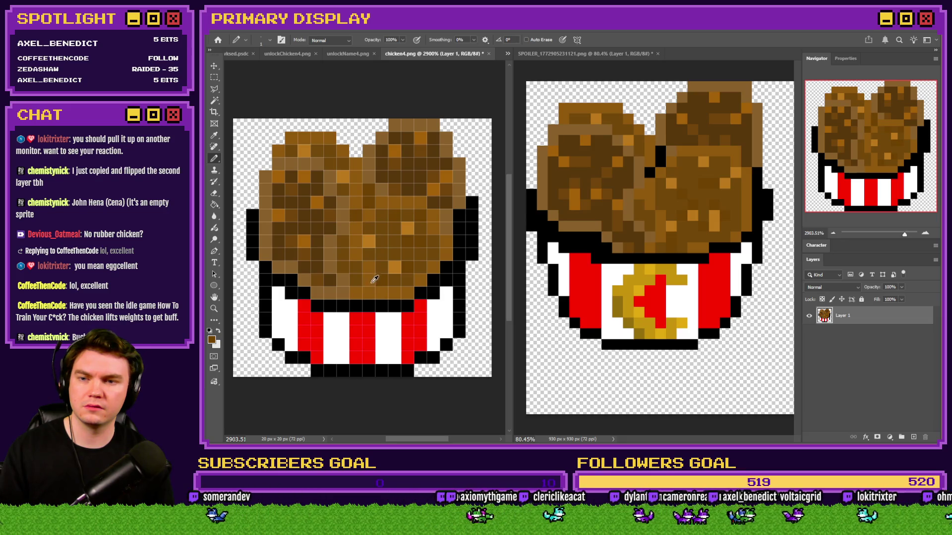
{"action": "scroll", "coordinate": [397, 261], "scroll_direction": "down", "scroll_amount": 10}
{"action": "scroll", "coordinate": [384, 266], "scroll_direction": "up", "scroll_amount": 10}
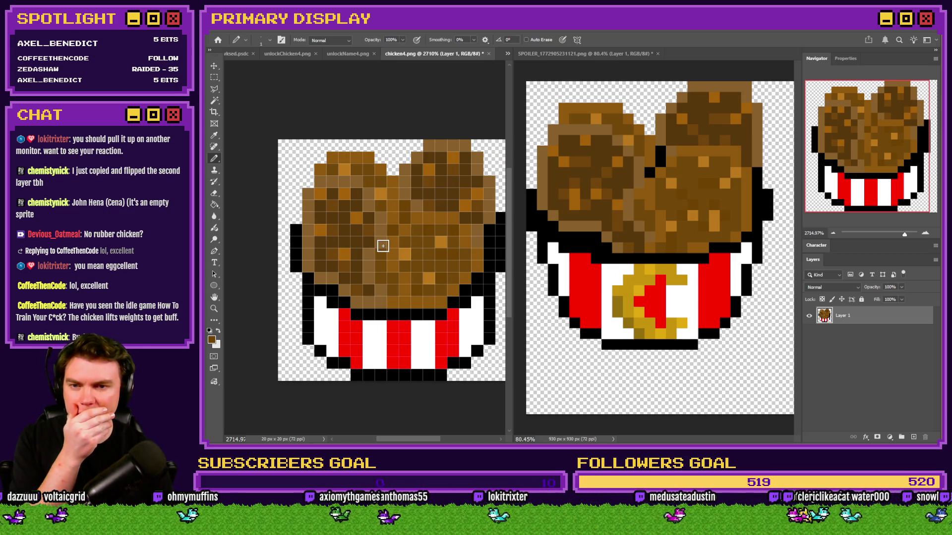
{"action": "scroll", "coordinate": [350, 263], "scroll_direction": "down", "scroll_amount": 2}
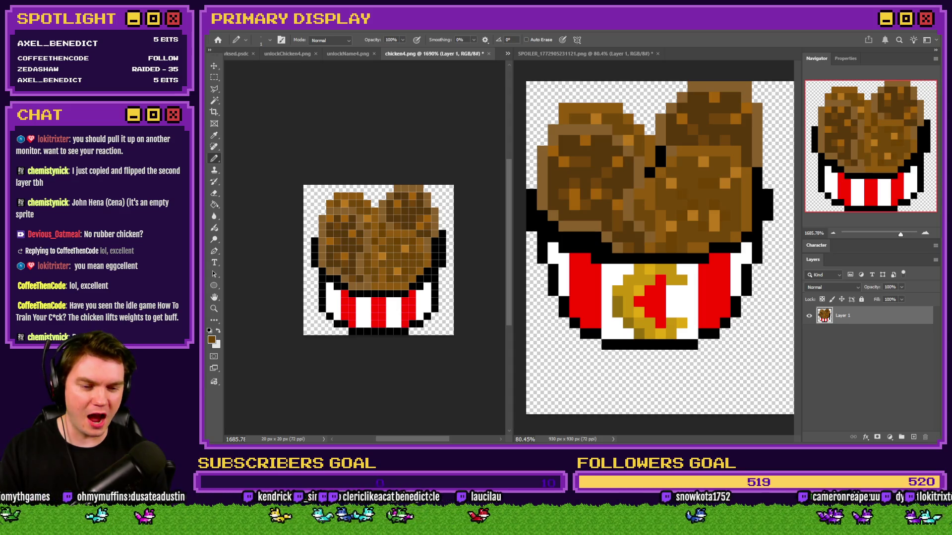
{"action": "key", "text": "alt+Tab"}
Step: Add 'Rubber Chicken' and 'John Hena' as new lines after 'The Chick' in the ideas list
{"action": "left_click", "coordinate": [307, 413]}
{"action": "key", "text": "Return"}
{"action": "type", "text": "Rubber "}
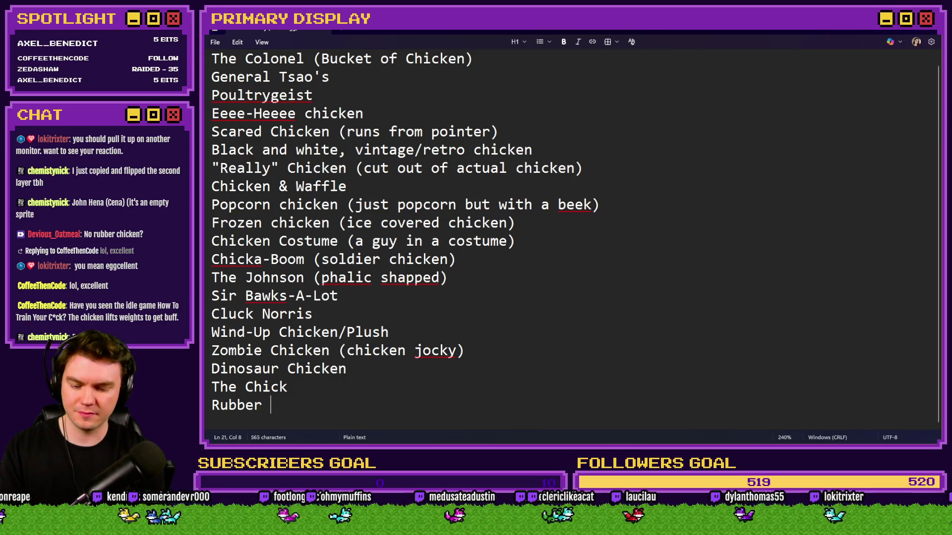
{"action": "type", "text": "Chicken"}
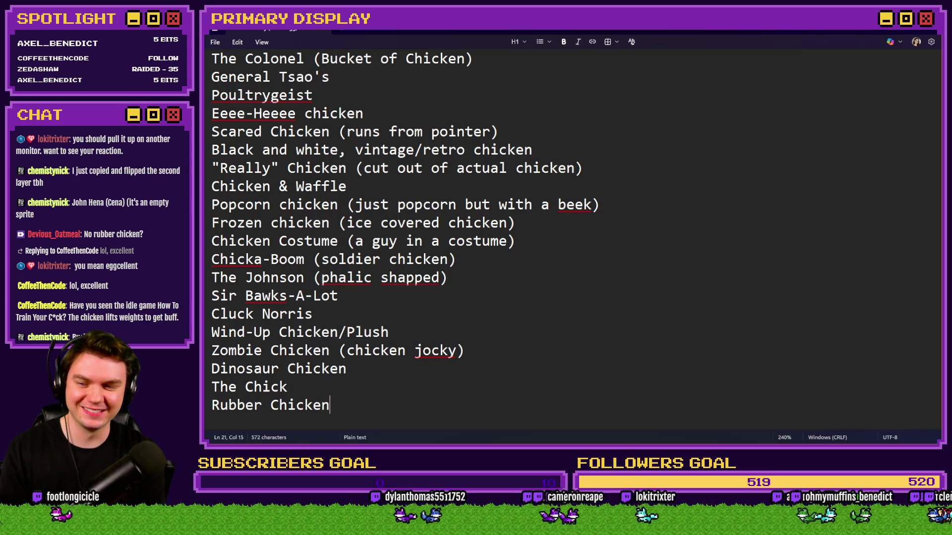
{"action": "key", "text": "Return"}
{"action": "type", "text": "Joh"}
{"action": "key", "text": "BackSpace"}
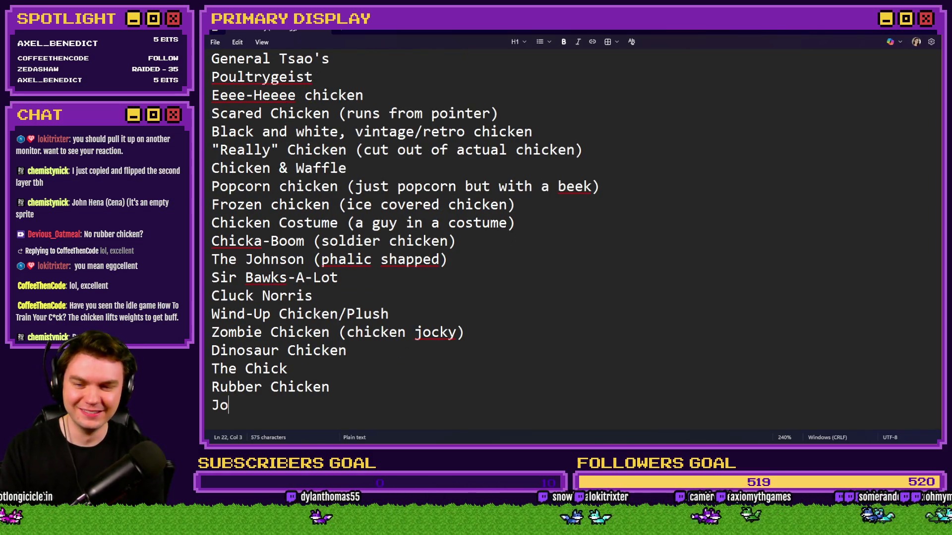
{"action": "type", "text": "hn H"}
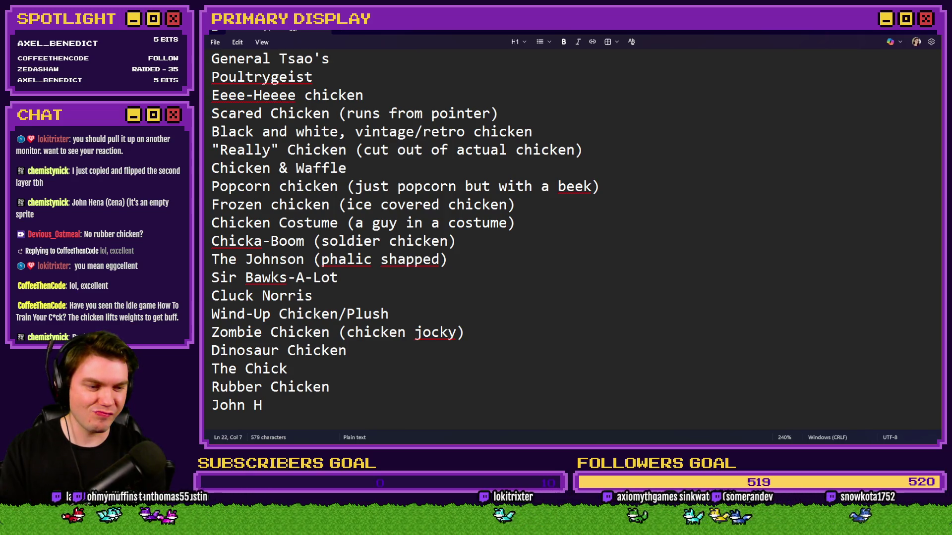
{"action": "type", "text": "ena"}
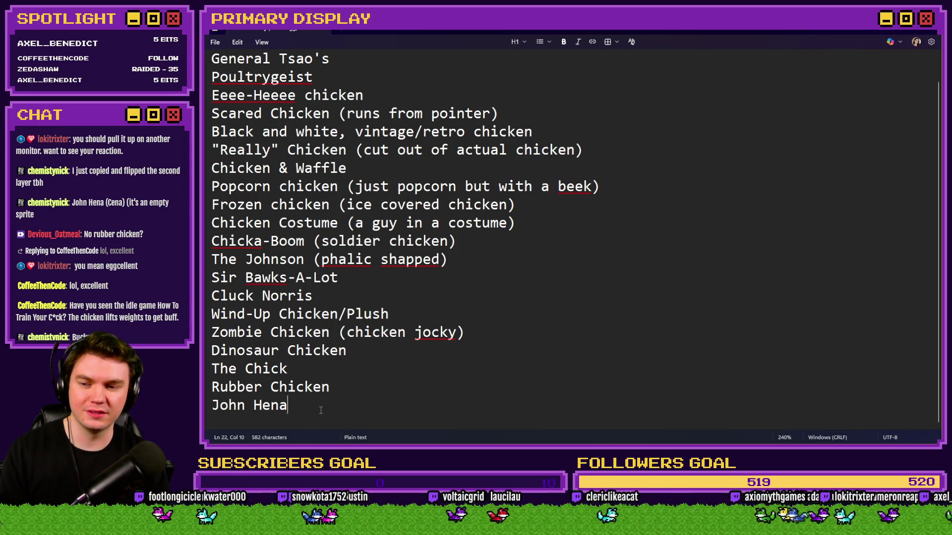
{"action": "key", "text": "alt+Tab"}
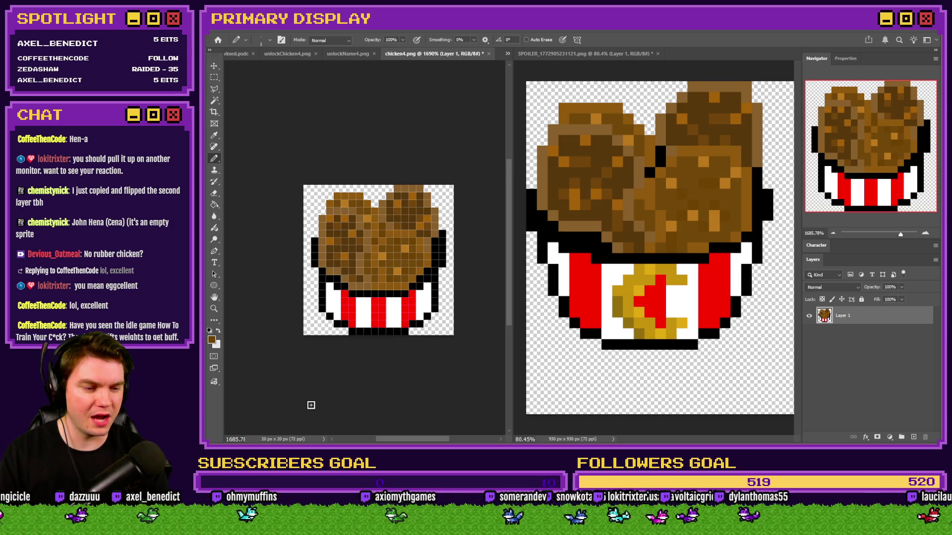
{"action": "key", "text": "alt+Tab"}
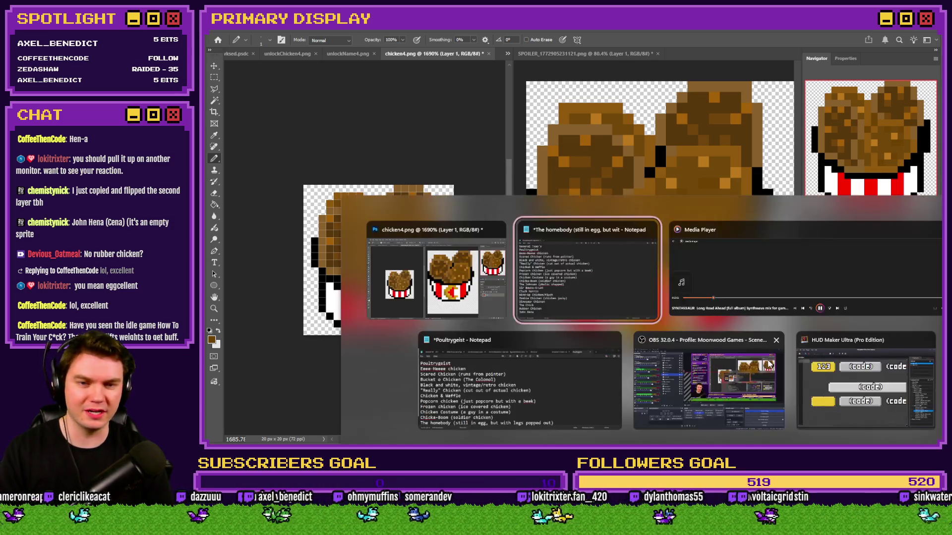
{"action": "left_click", "coordinate": [683, 300]}
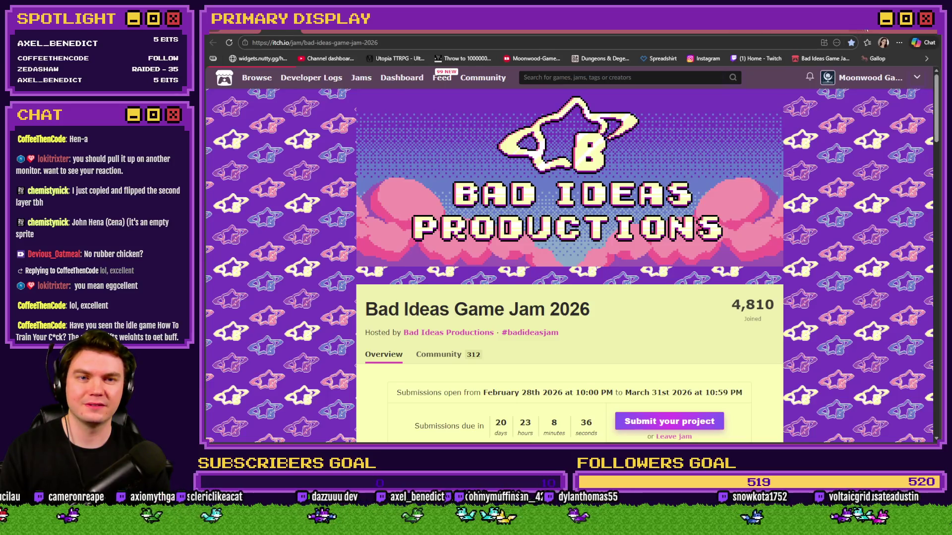
{"action": "left_click", "coordinate": [861, 31]}
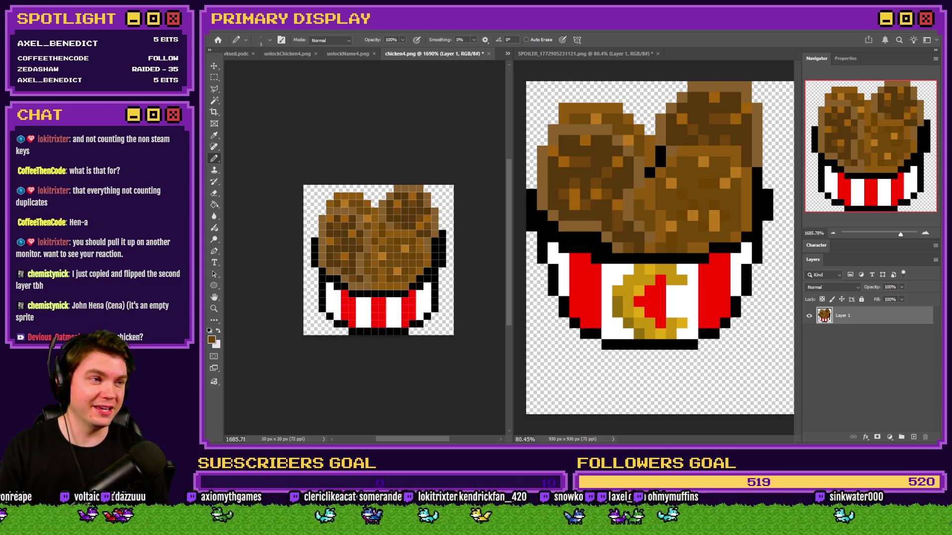
{"action": "key", "text": "super+shift+Left"}
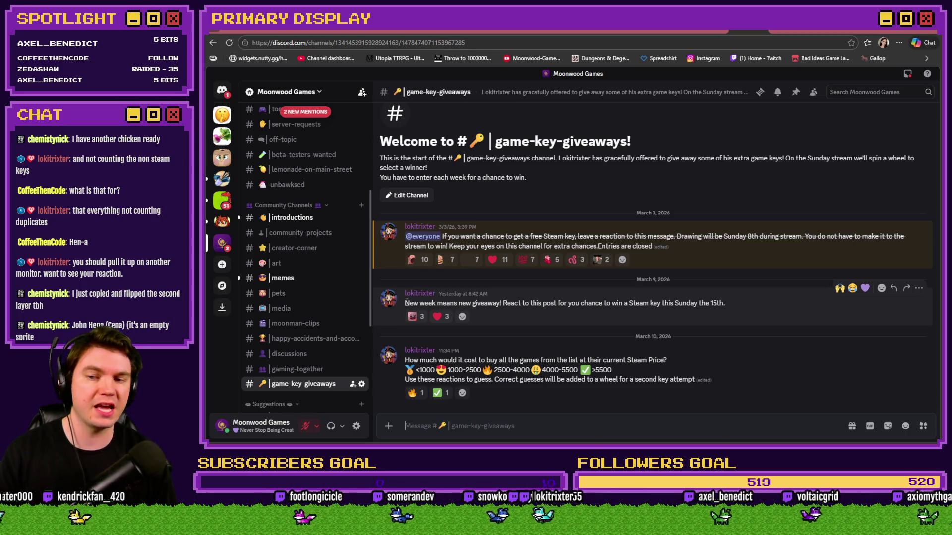
Step: Highlight the new Steam key giveaway message and its date, Sunday the 15th
{"action": "left_click_drag", "start_coordinate": [403, 303], "coordinate": [697, 312]}
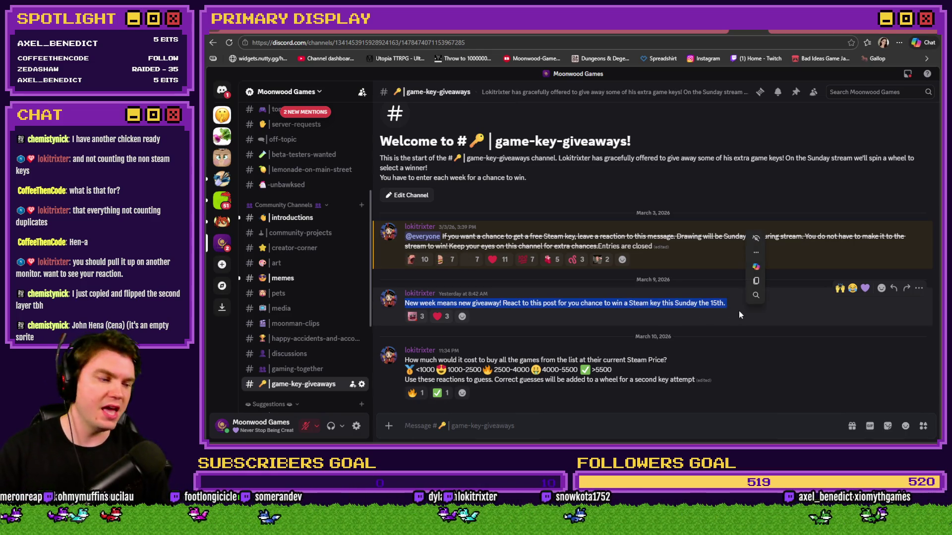
{"action": "left_click", "coordinate": [682, 308]}
{"action": "left_click_drag", "start_coordinate": [676, 304], "coordinate": [721, 306]}
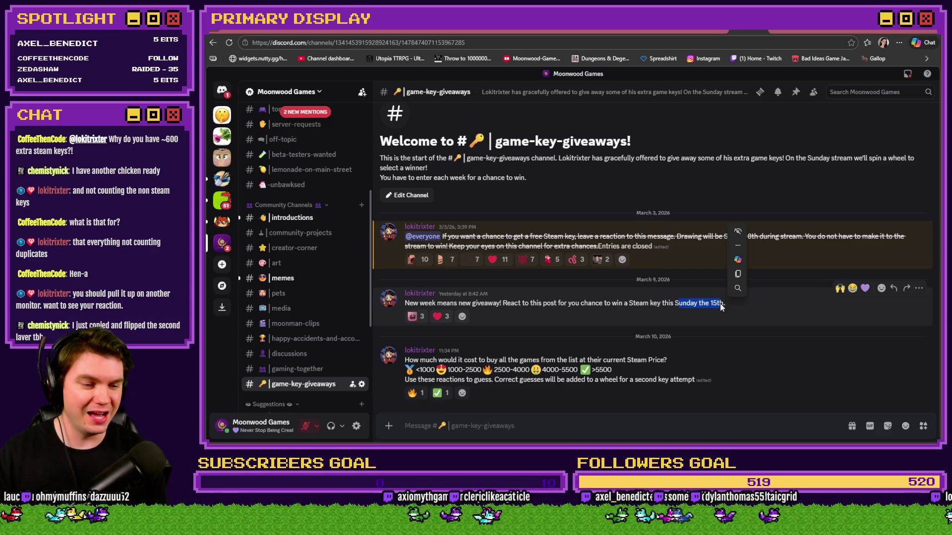
{"action": "left_click", "coordinate": [704, 335]}
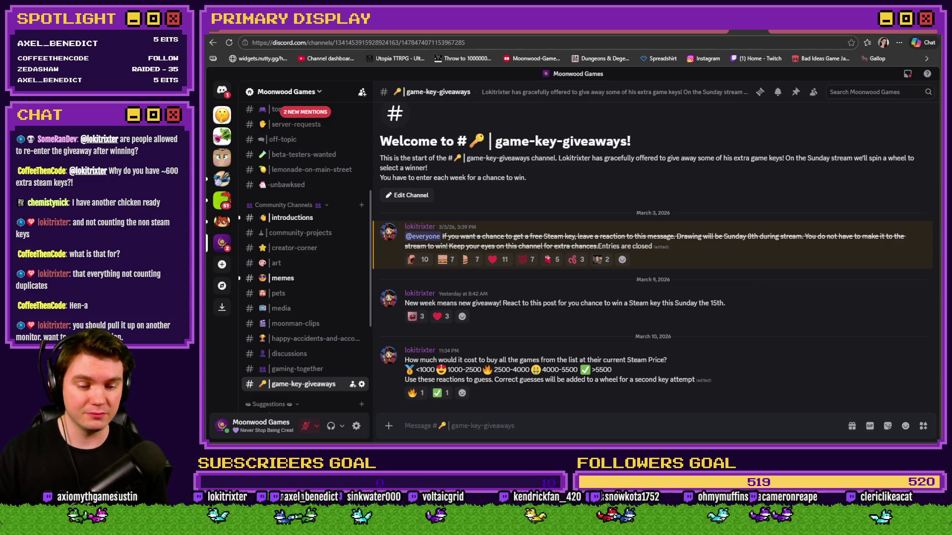
{"action": "key", "text": "alt+Tab"}
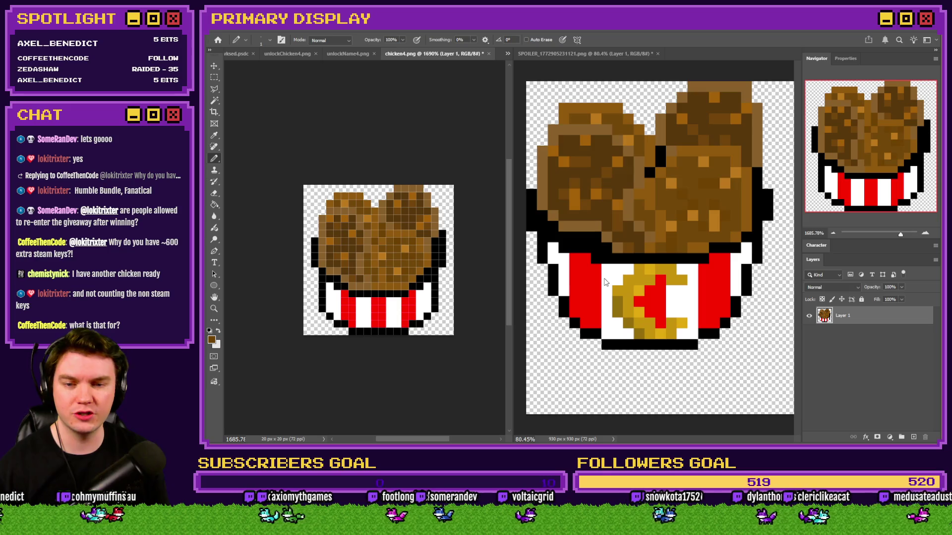
Step: Sample the gold of the reference bucket's emblem as the painting colour
{"action": "left_click", "coordinate": [641, 282]}
{"action": "left_click", "coordinate": [644, 278], "text": "alt"}
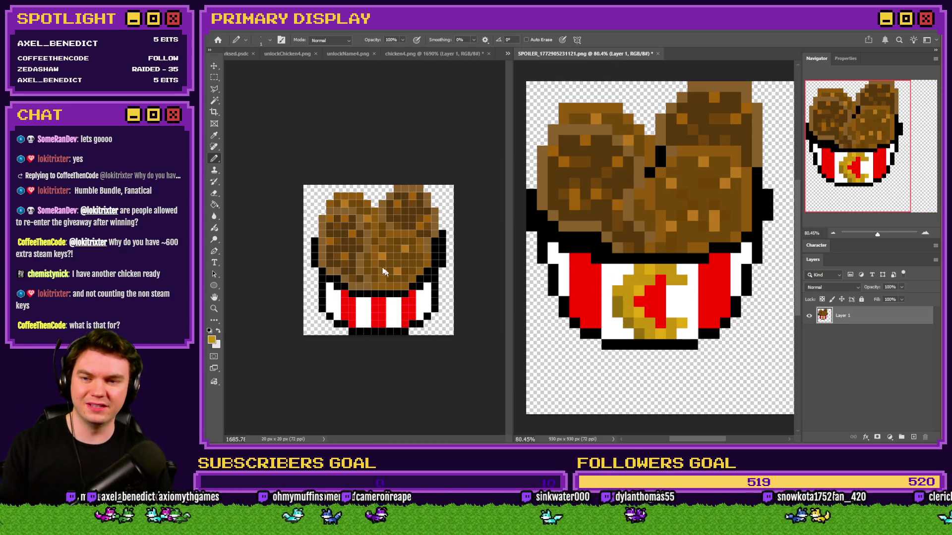
Step: Zoom chicken4.png in on its red-and-white stripes and the reference emblem, with the Pencil reselected
{"action": "left_click", "coordinate": [380, 310]}
{"action": "scroll", "coordinate": [380, 310], "scroll_direction": "up", "scroll_amount": 5}
{"action": "scroll", "coordinate": [391, 308], "scroll_direction": "down", "scroll_amount": 2}
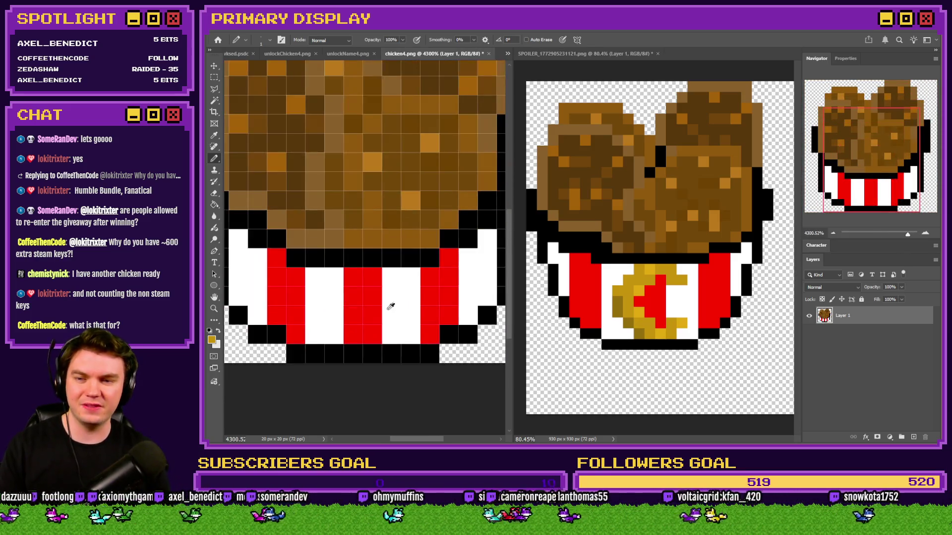
{"action": "scroll", "coordinate": [392, 307], "scroll_direction": "up", "scroll_amount": 1}
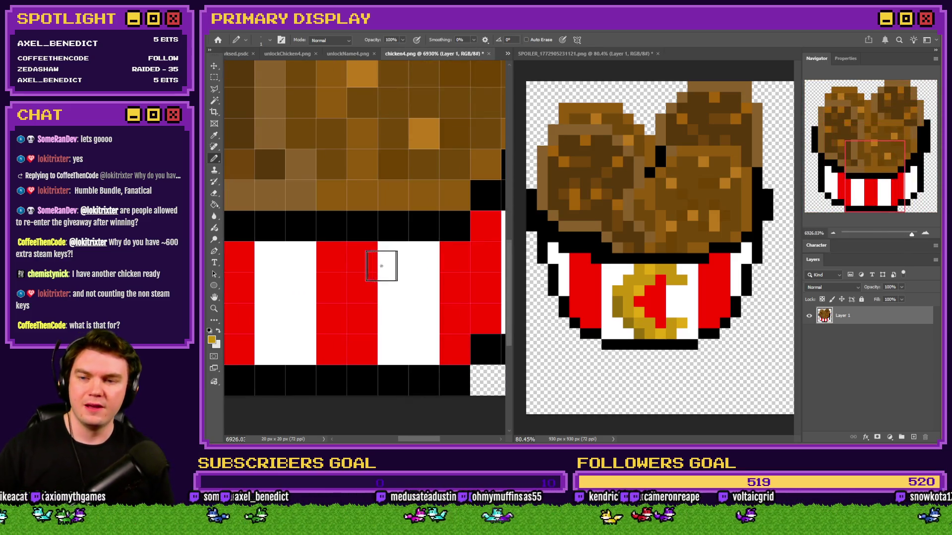
{"action": "left_click", "coordinate": [214, 76]}
{"action": "scroll", "coordinate": [359, 241], "scroll_direction": "down", "scroll_amount": 5}
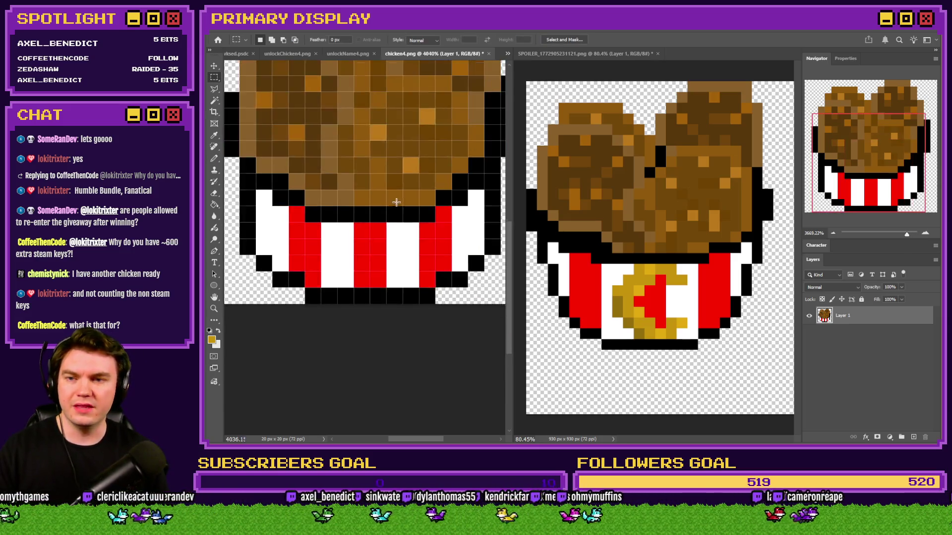
{"action": "scroll", "coordinate": [406, 166], "scroll_direction": "up", "scroll_amount": 2}
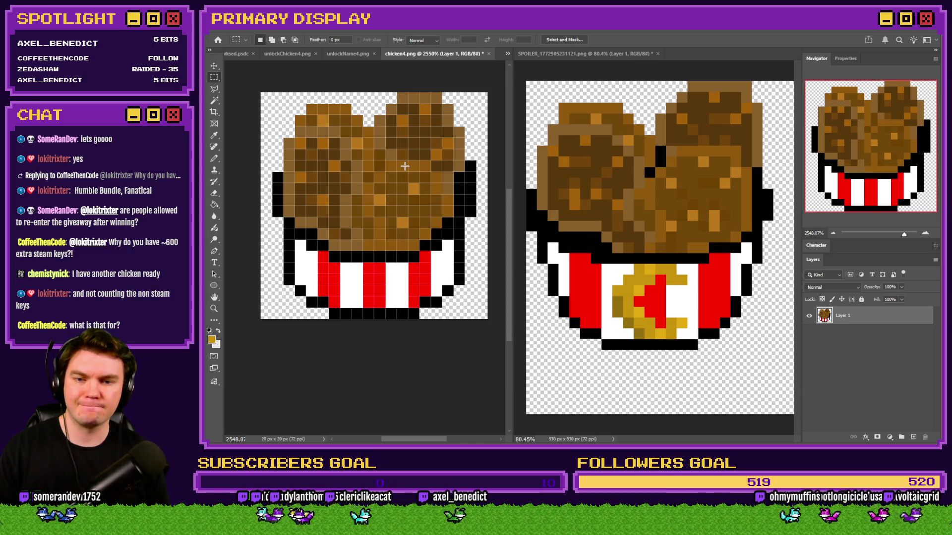
{"action": "scroll", "coordinate": [380, 283], "scroll_direction": "up", "scroll_amount": 3}
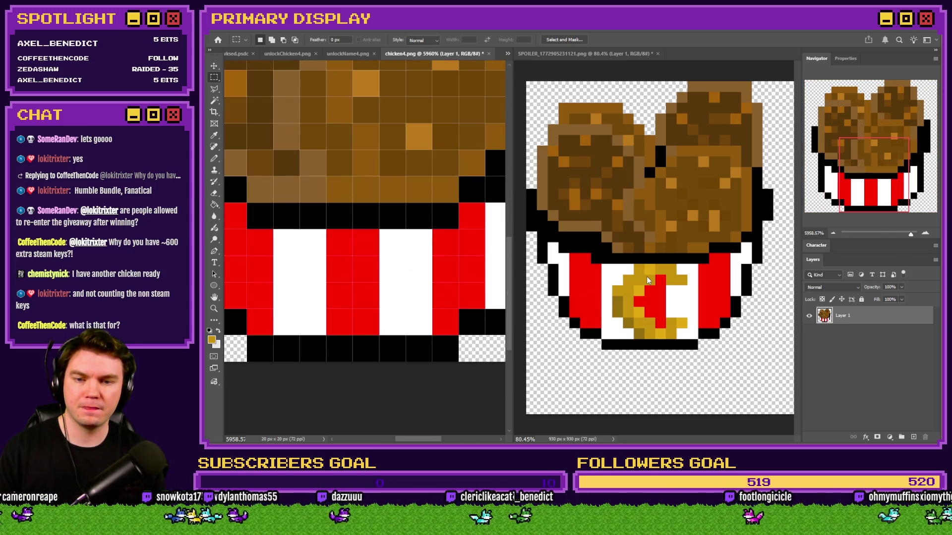
{"action": "left_click", "coordinate": [640, 280]}
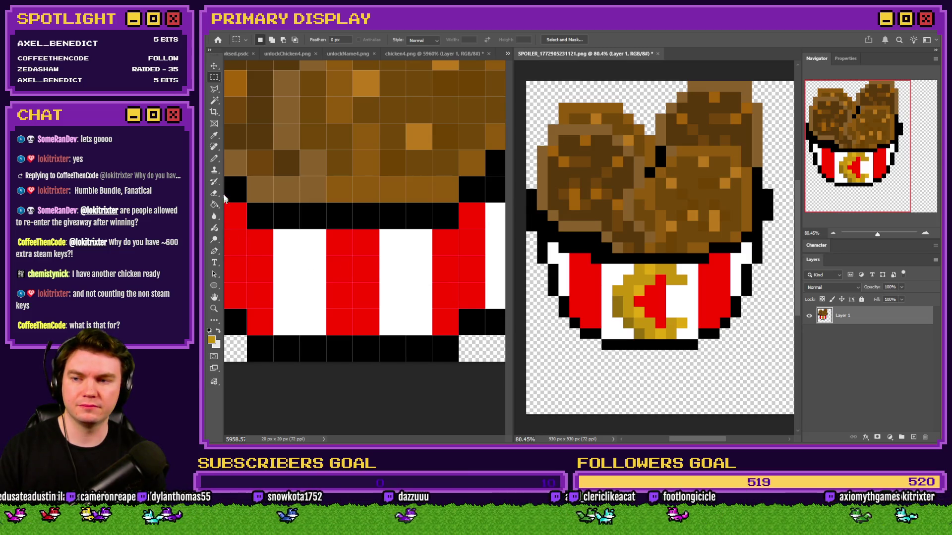
{"action": "left_click", "coordinate": [214, 159]}
{"action": "scroll", "coordinate": [304, 249], "scroll_direction": "up", "scroll_amount": 2}
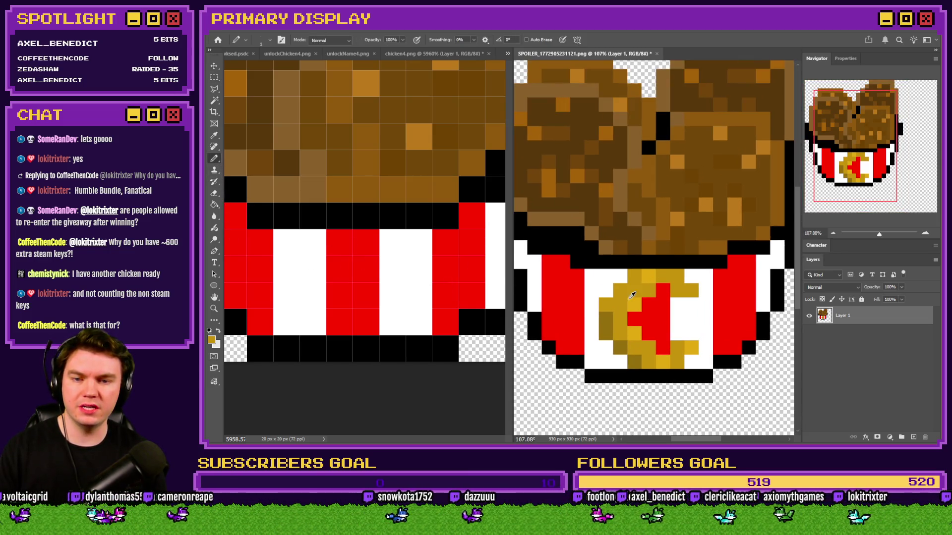
{"action": "scroll", "coordinate": [347, 263], "scroll_direction": "up", "scroll_amount": 1}
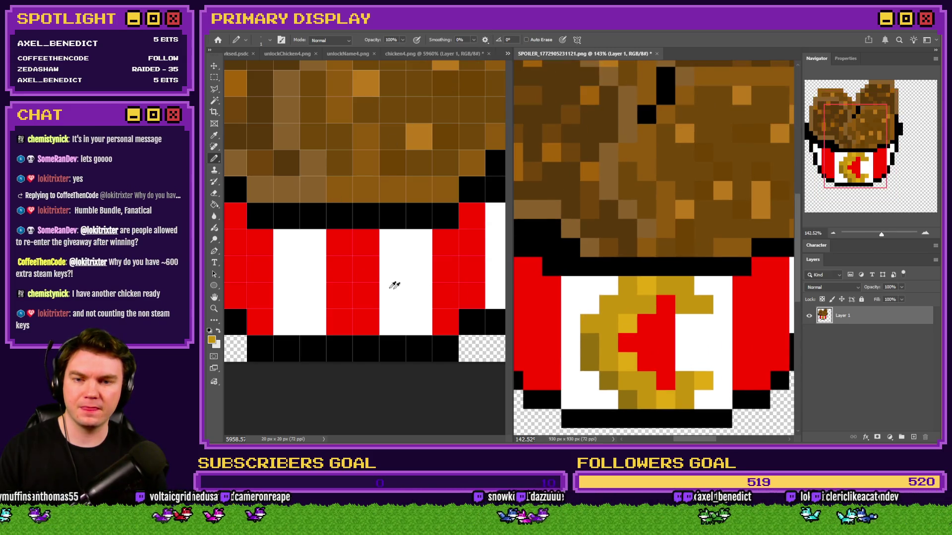
{"action": "scroll", "coordinate": [367, 253], "scroll_direction": "down", "scroll_amount": 2}
{"action": "left_click", "coordinate": [367, 246]}
{"action": "scroll", "coordinate": [342, 285], "scroll_direction": "up", "scroll_amount": 1}
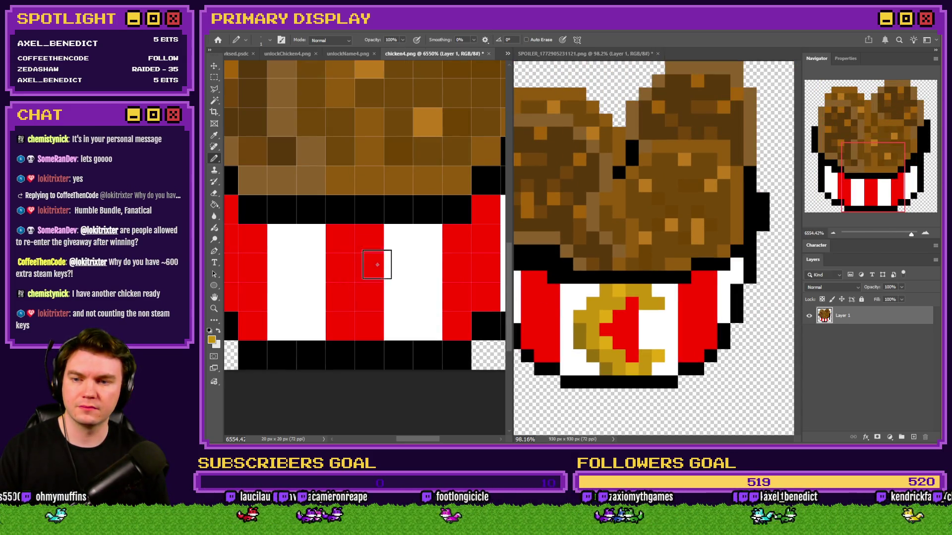
Step: Paint gold emblem pixels onto the bucket stripes and shade several with dark olive
{"action": "mouse_move", "coordinate": [398, 241]}
{"action": "left_mouse_down"}
{"action": "mouse_move", "coordinate": [334, 245]}
{"action": "mouse_move", "coordinate": [311, 280]}
{"action": "mouse_move", "coordinate": [313, 325]}
{"action": "mouse_move", "coordinate": [395, 325]}
{"action": "left_mouse_up"}
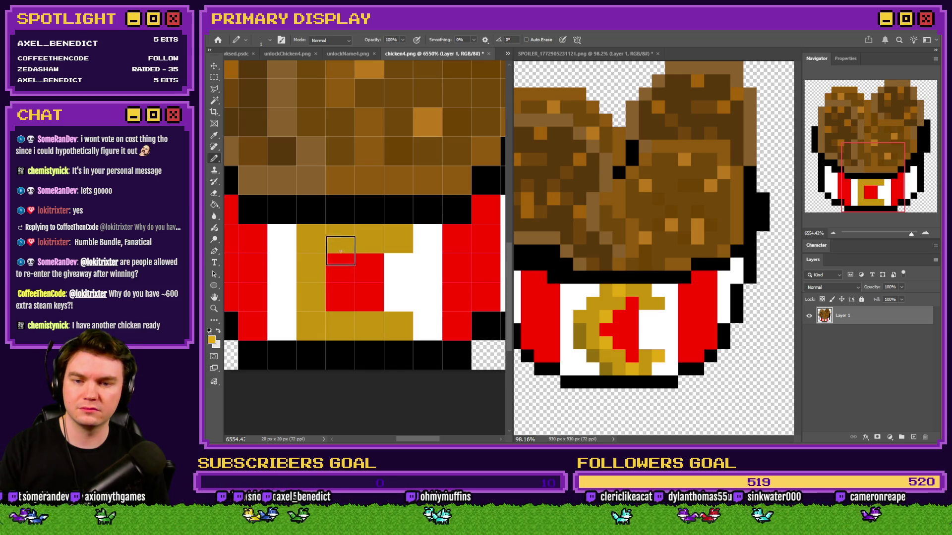
{"action": "left_click", "coordinate": [341, 239]}
{"action": "left_click", "coordinate": [319, 320]}
{"action": "left_click", "coordinate": [580, 330], "text": "alt"}
{"action": "left_click", "coordinate": [340, 326]}
{"action": "left_click", "coordinate": [311, 297]}
{"action": "left_click", "coordinate": [368, 330]}
{"action": "left_click", "coordinate": [397, 327]}
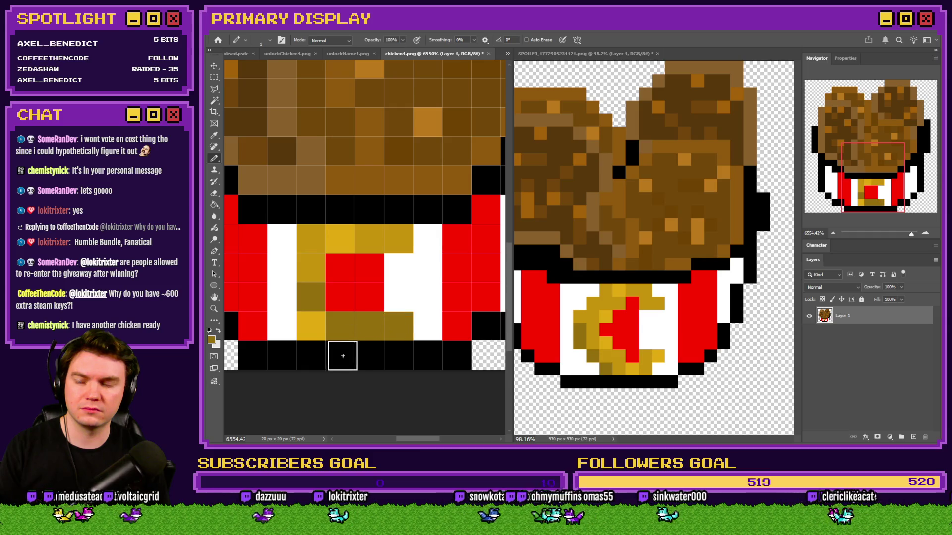
{"action": "scroll", "coordinate": [375, 304], "scroll_direction": "down", "scroll_amount": 5}
{"action": "scroll", "coordinate": [373, 304], "scroll_direction": "up", "scroll_amount": 5}
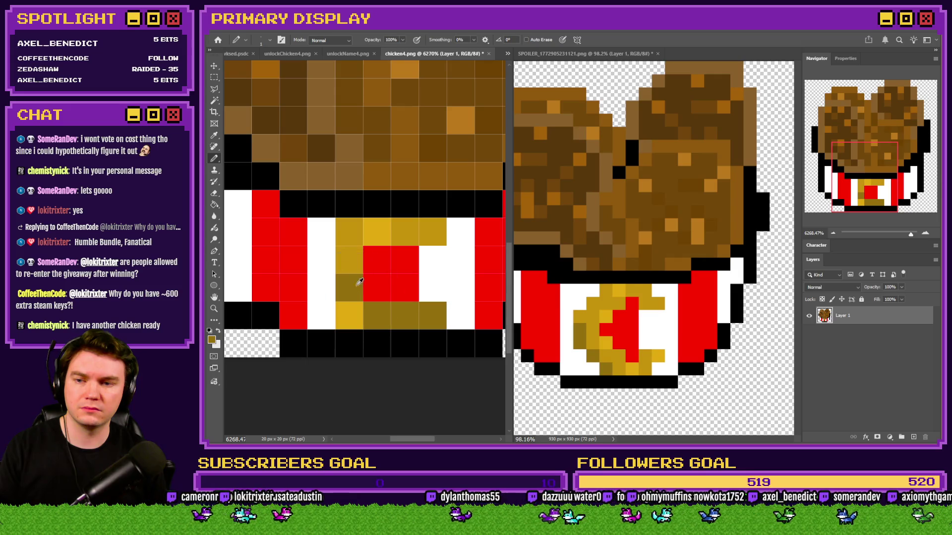
{"action": "left_click", "coordinate": [349, 232]}
Step: Undo two repaints, then recolour emblem cells bright gold, olive and medium gold
{"action": "key", "text": "ctrl+z"}
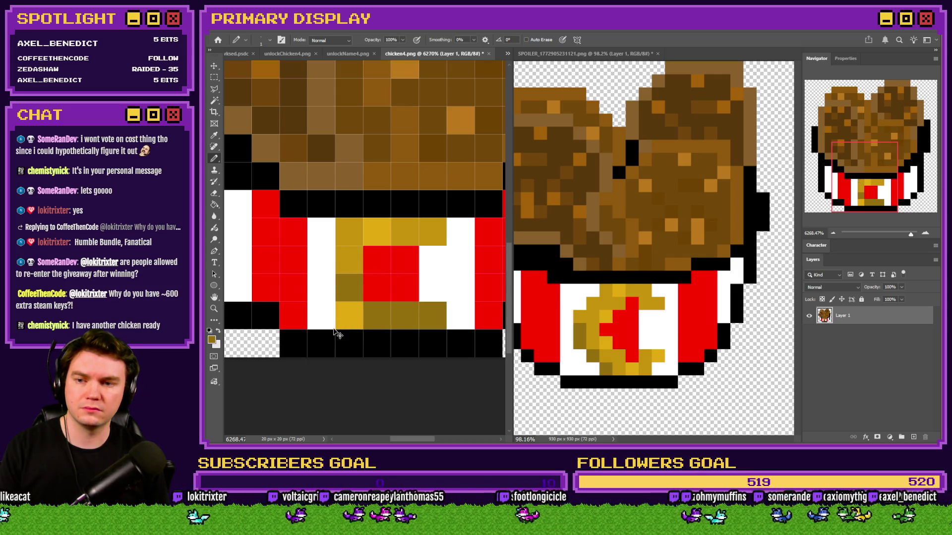
{"action": "key", "text": "ctrl+z"}
{"action": "left_click", "coordinate": [377, 231], "text": "alt"}
{"action": "left_click", "coordinate": [423, 236]}
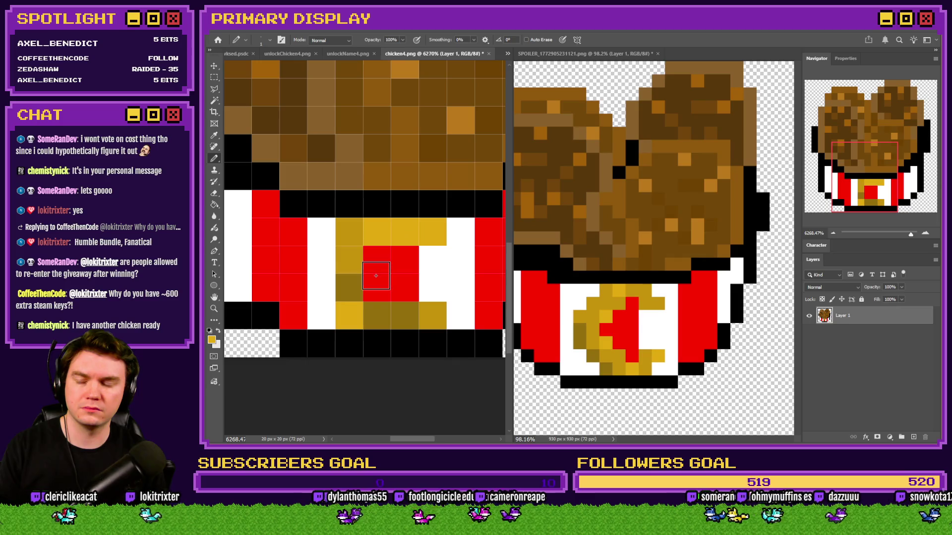
{"action": "left_click", "coordinate": [386, 313], "text": "alt"}
{"action": "left_click", "coordinate": [433, 316]}
{"action": "left_click", "coordinate": [351, 283], "text": "alt"}
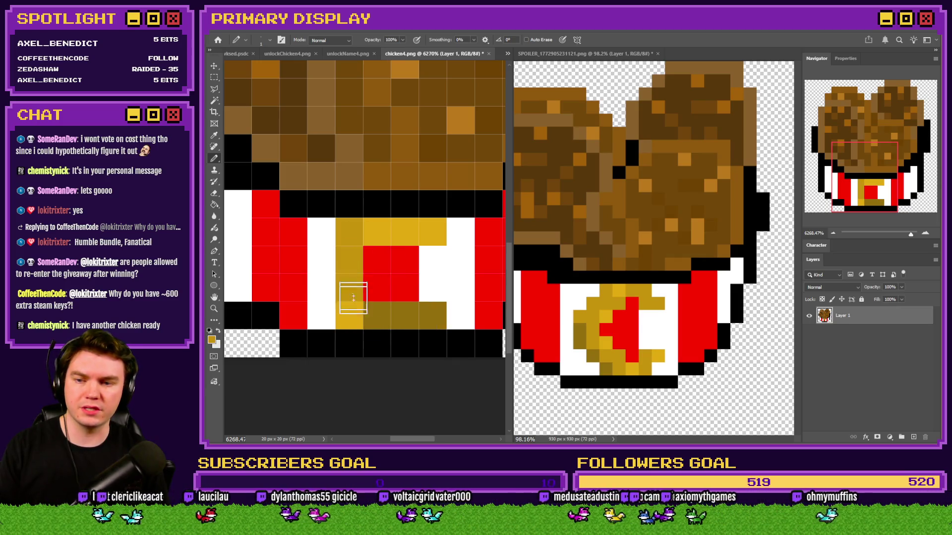
{"action": "left_click", "coordinate": [350, 315]}
{"action": "left_click", "coordinate": [382, 231], "text": "alt"}
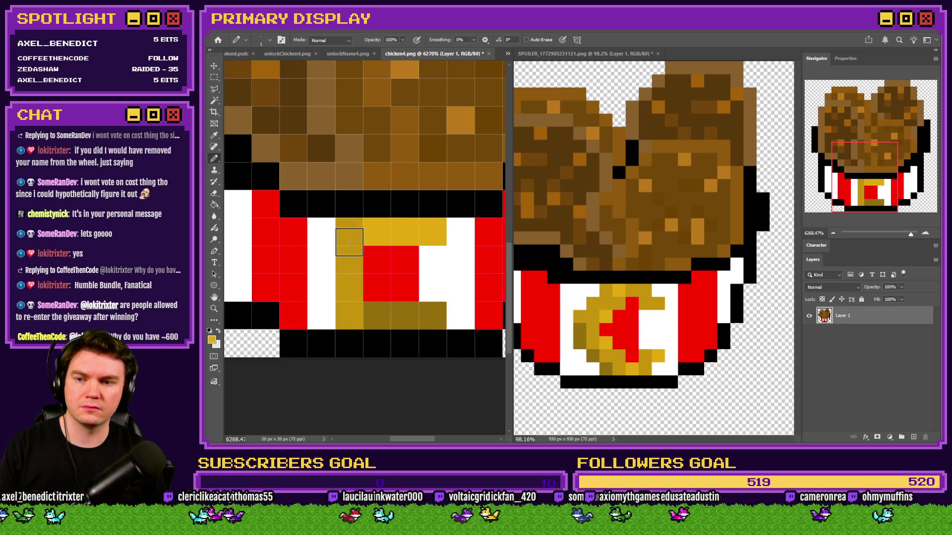
{"action": "left_click", "coordinate": [349, 260]}
Step: Refine the emblem's left and bottom cells with olive, medium gold and brighter gold
{"action": "left_click", "coordinate": [376, 313], "text": "alt"}
{"action": "left_click", "coordinate": [350, 288]}
{"action": "left_click", "coordinate": [349, 316], "text": "alt"}
{"action": "left_click", "coordinate": [349, 287]}
{"action": "left_click", "coordinate": [349, 259]}
{"action": "left_click", "coordinate": [351, 315]}
{"action": "left_click", "coordinate": [351, 231], "text": "alt"}
{"action": "left_click", "coordinate": [351, 232]}
{"action": "left_click", "coordinate": [373, 312]}
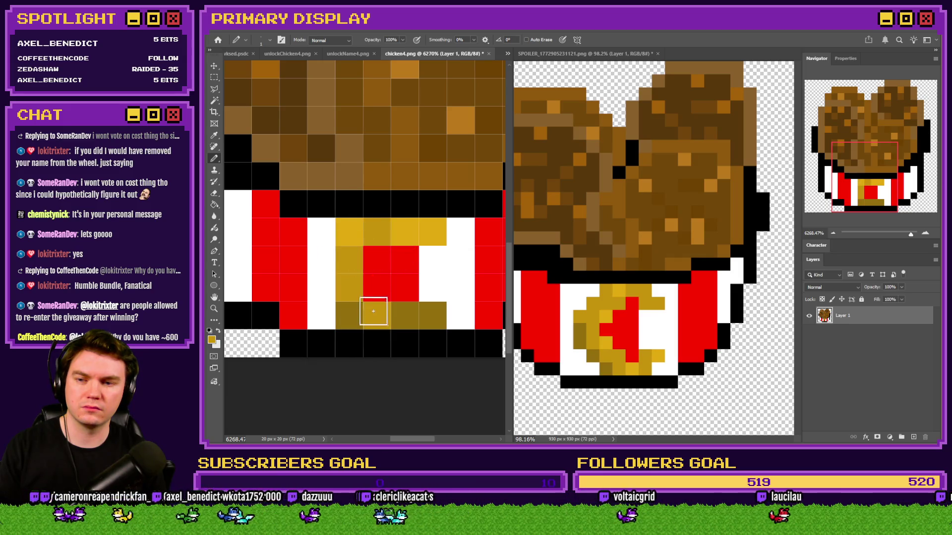
{"action": "scroll", "coordinate": [330, 351], "scroll_direction": "down", "scroll_amount": 3}
{"action": "scroll", "coordinate": [346, 297], "scroll_direction": "down", "scroll_amount": 2}
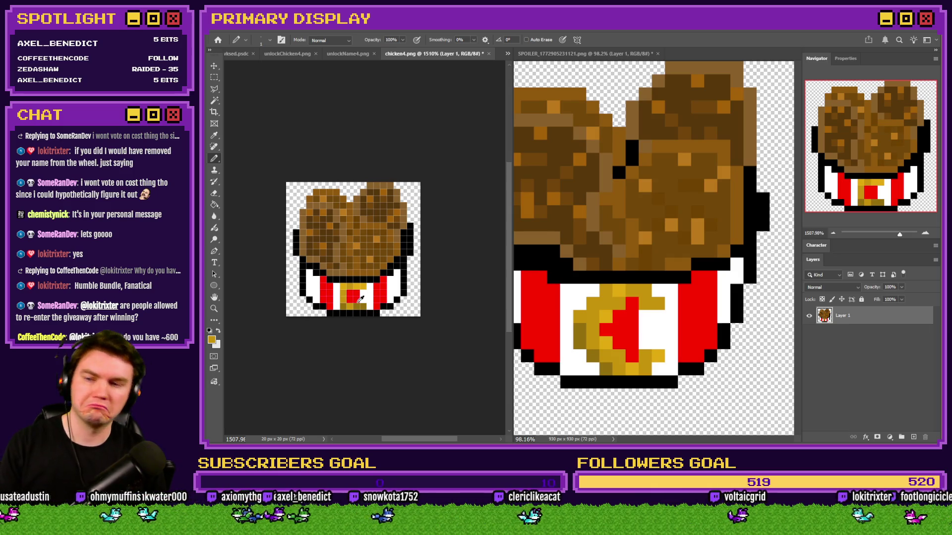
Step: Resize the chicken4 sprite to 80 px wide through Image Size (Ctrl+Alt+I)
{"action": "scroll", "coordinate": [360, 299], "scroll_direction": "up", "scroll_amount": 4}
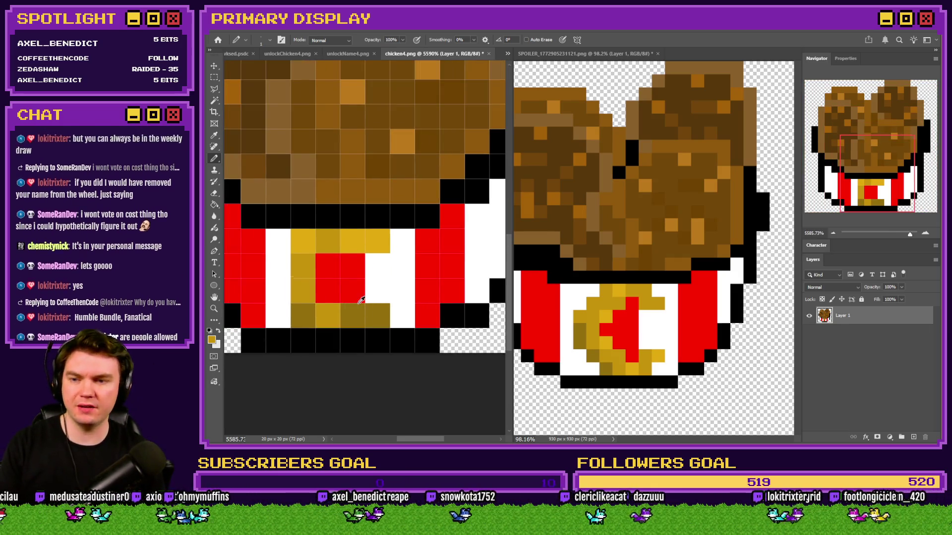
{"action": "scroll", "coordinate": [358, 303], "scroll_direction": "down", "scroll_amount": 4}
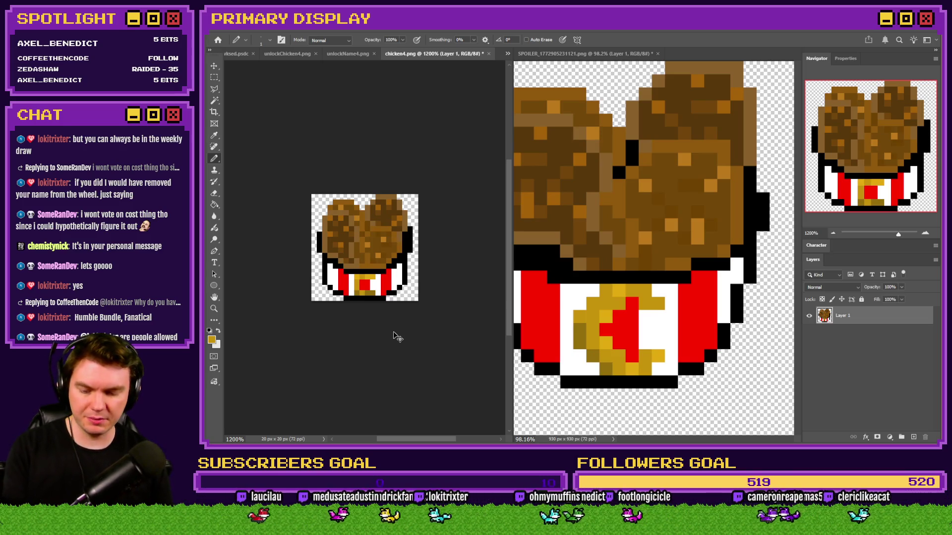
{"action": "scroll", "coordinate": [375, 270], "scroll_direction": "up", "scroll_amount": 2}
{"action": "left_click", "coordinate": [215, 78]}
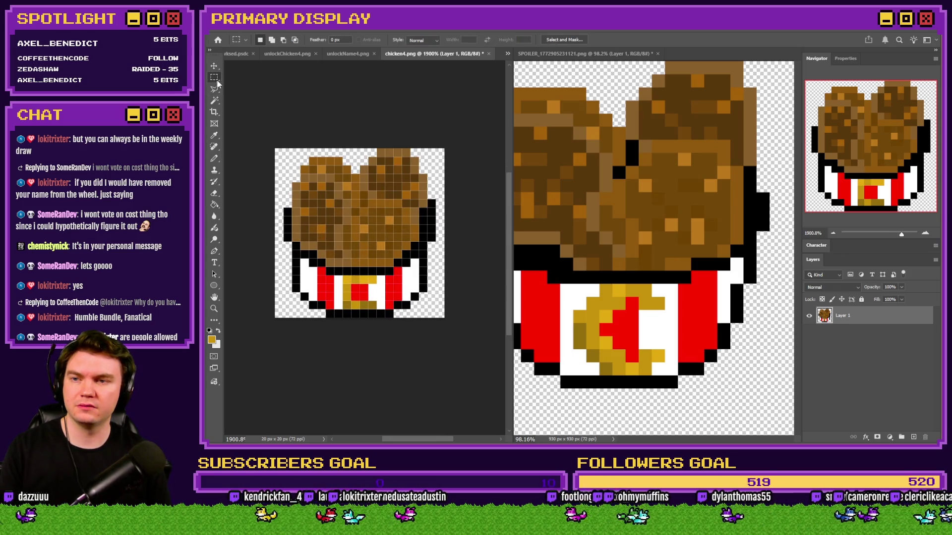
{"action": "key", "text": "ctrl+alt+i"}
{"action": "type", "text": "80"}
{"action": "key", "text": "Return"}
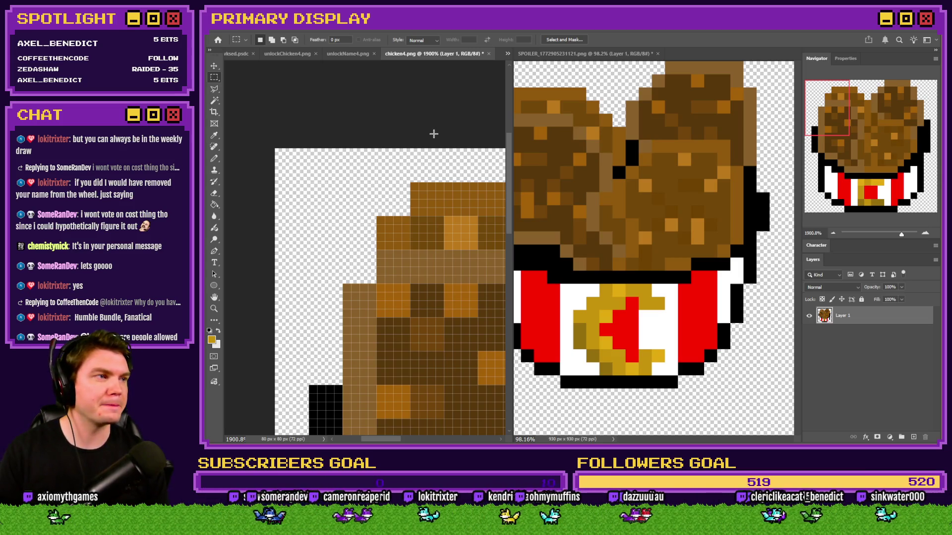
Step: Close the chicken4 and unlockName4 documents without saving changes
{"action": "left_click", "coordinate": [555, 55]}
{"action": "left_click", "coordinate": [431, 54]}
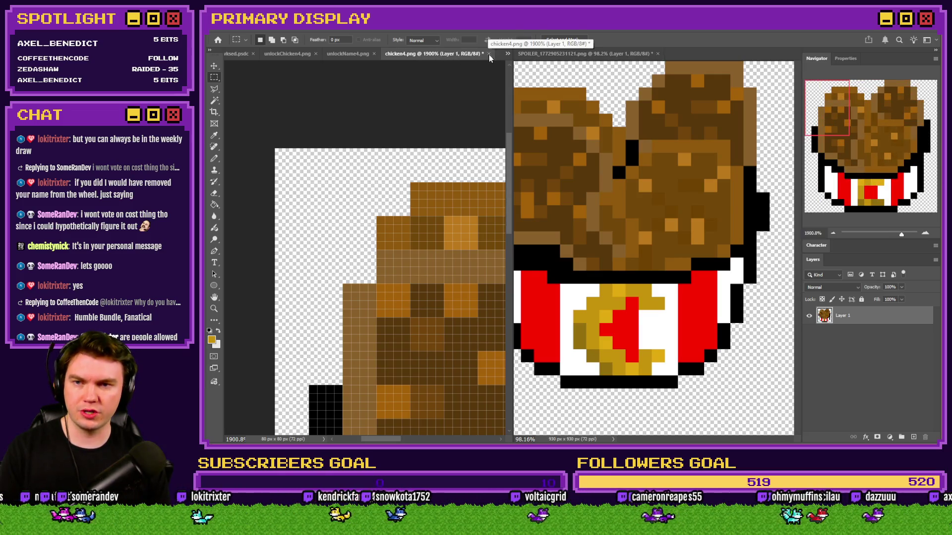
{"action": "left_click", "coordinate": [489, 55]}
{"action": "left_click", "coordinate": [568, 179]}
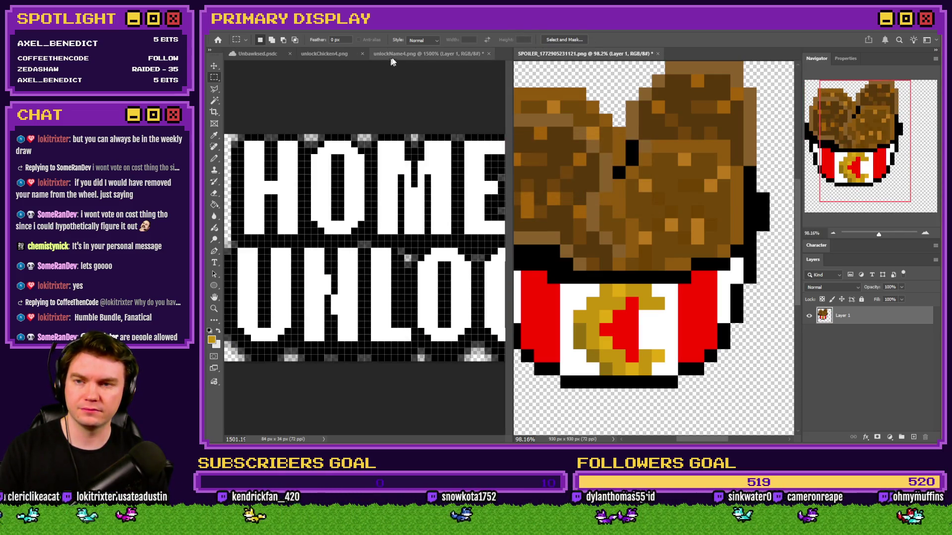
{"action": "key", "text": "ctrl+minus"}
{"action": "left_click", "coordinate": [429, 127]}
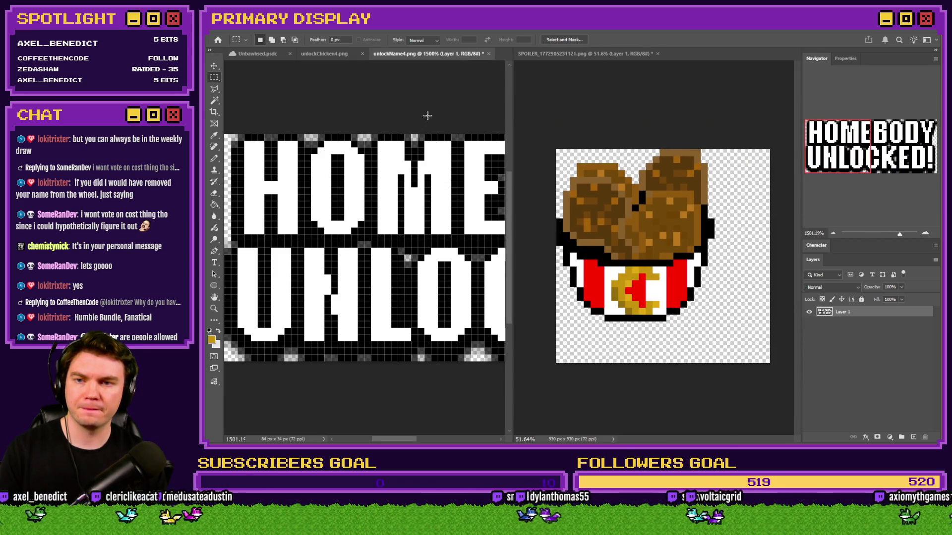
{"action": "scroll", "coordinate": [387, 134], "scroll_direction": "down", "scroll_amount": 4}
{"action": "scroll", "coordinate": [397, 193], "scroll_direction": "up", "scroll_amount": 2}
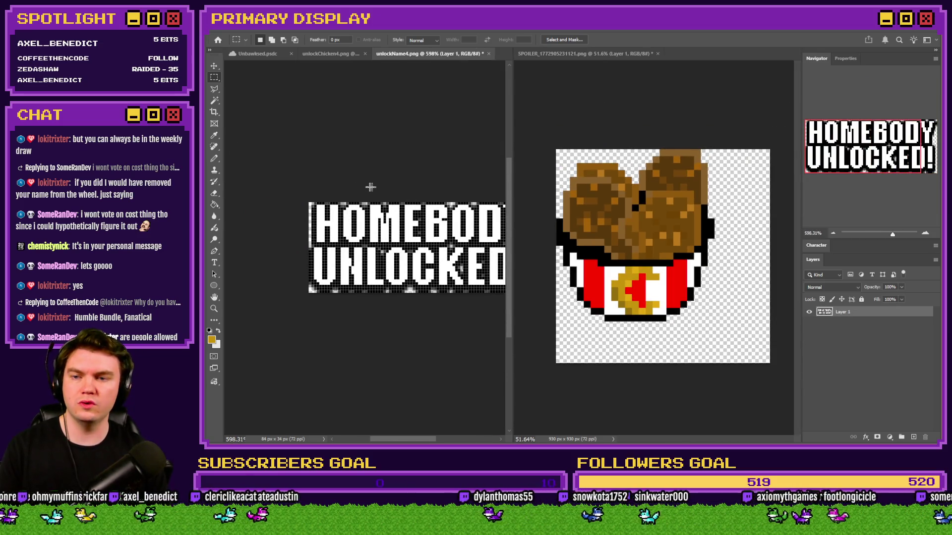
{"action": "scroll", "coordinate": [372, 187], "scroll_direction": "down", "scroll_amount": 1}
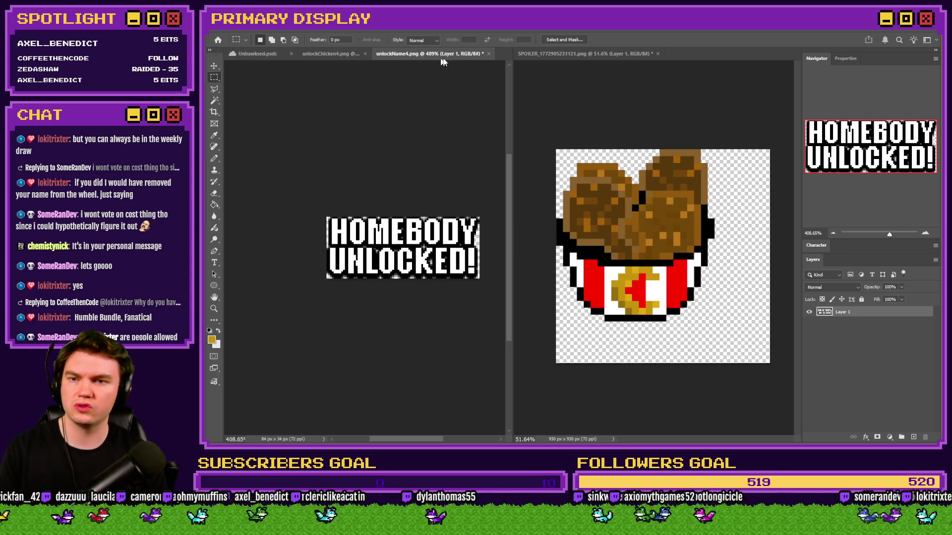
{"action": "left_click", "coordinate": [489, 54]}
{"action": "left_click", "coordinate": [570, 185]}
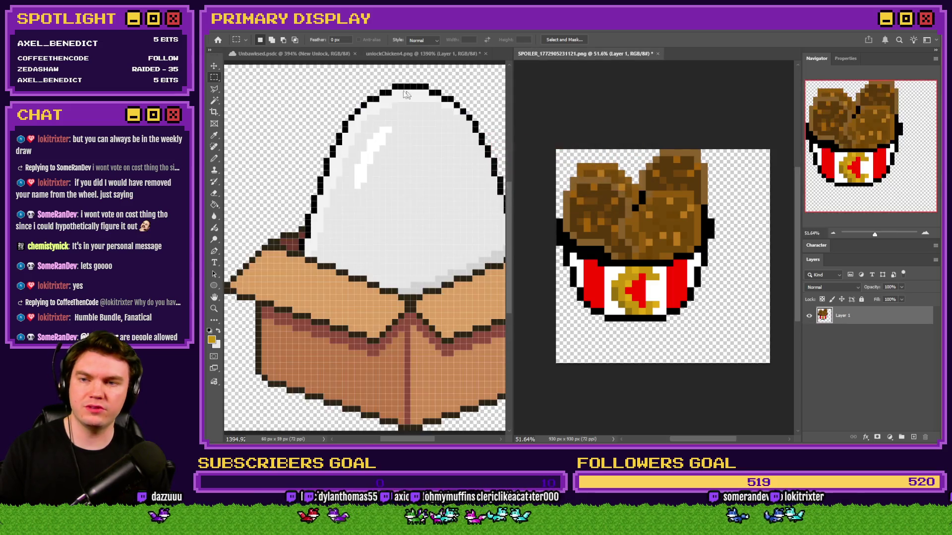
Step: Activate the egg-in-box document with the Pencil, then clear the file selection in File Explorer
{"action": "left_click", "coordinate": [385, 70]}
{"action": "scroll", "coordinate": [357, 149], "scroll_direction": "down", "scroll_amount": 2}
{"action": "scroll", "coordinate": [346, 163], "scroll_direction": "up", "scroll_amount": 2}
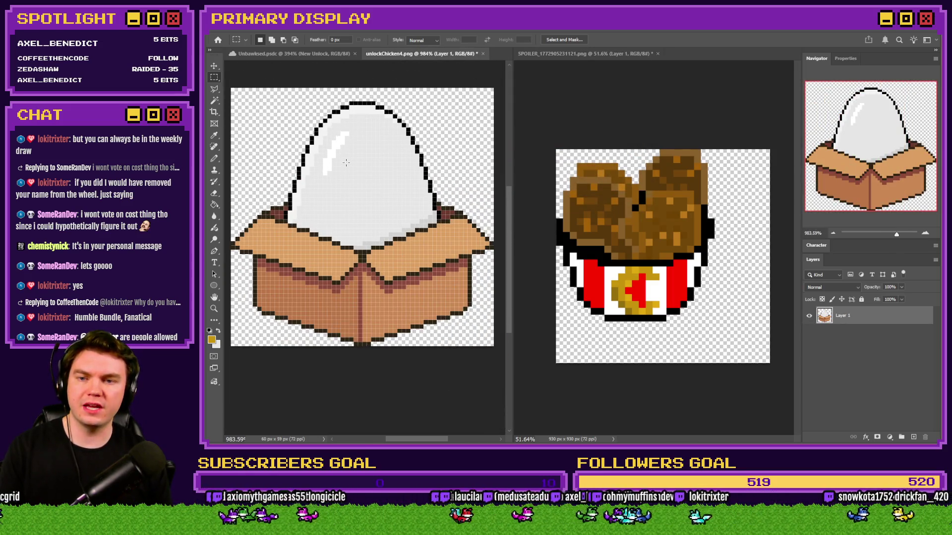
{"action": "scroll", "coordinate": [346, 162], "scroll_direction": "up", "scroll_amount": 1}
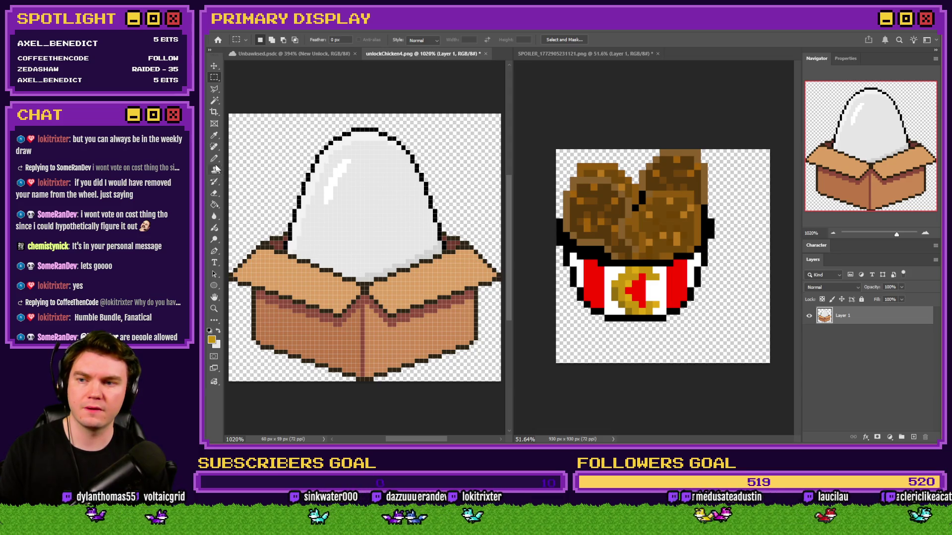
{"action": "key", "text": "b"}
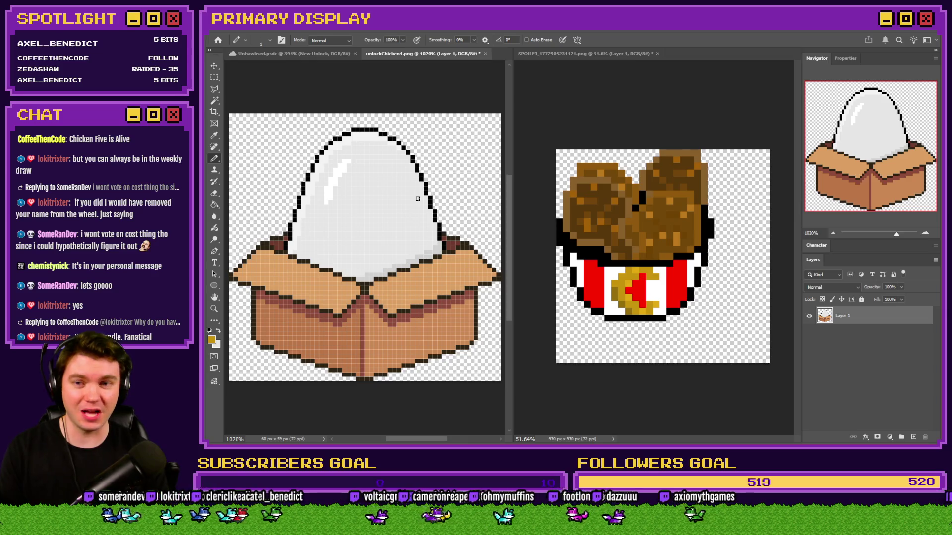
{"action": "key", "text": "alt+Tab"}
{"action": "left_click", "coordinate": [659, 219]}
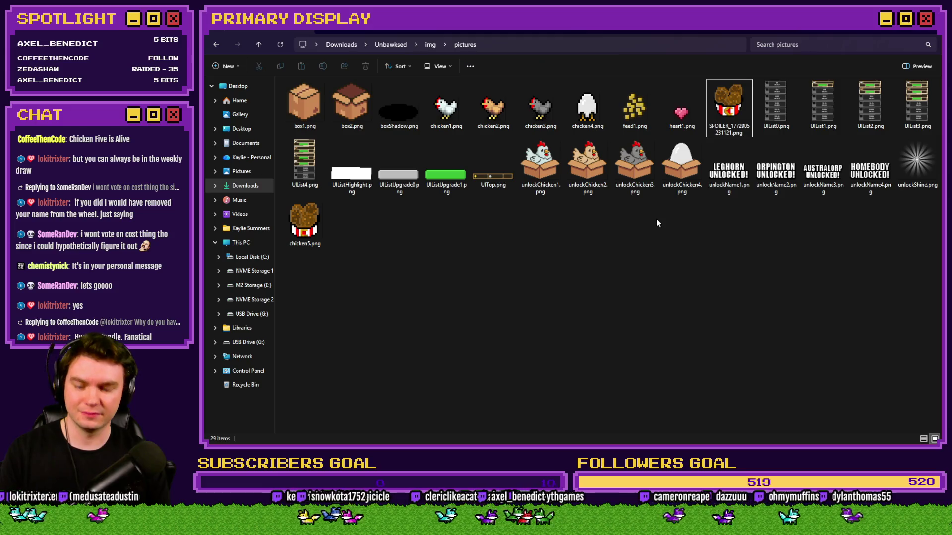
Step: Refresh the pictures folder, preview chicken5.png, and drag it into Photoshop as an 80×80 document
{"action": "key", "text": "F5"}
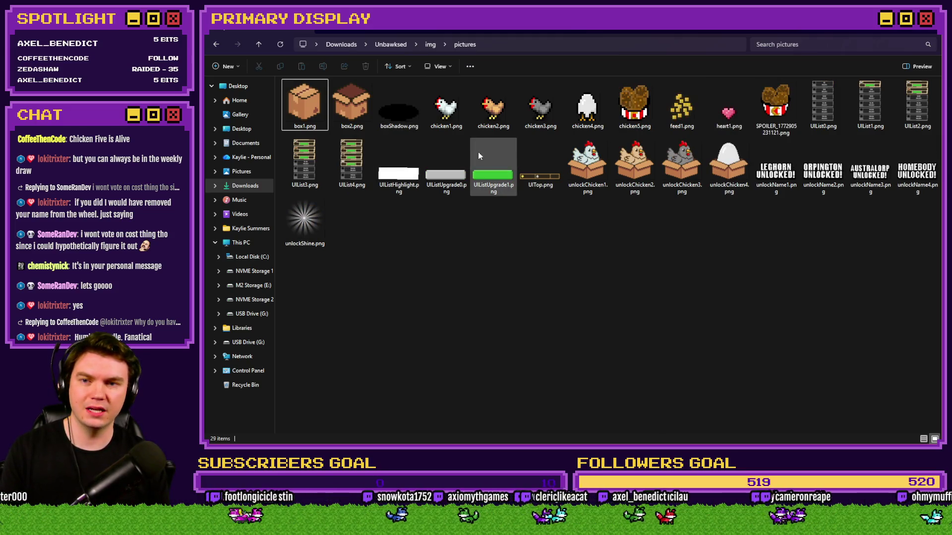
{"action": "double_click", "coordinate": [785, 119]}
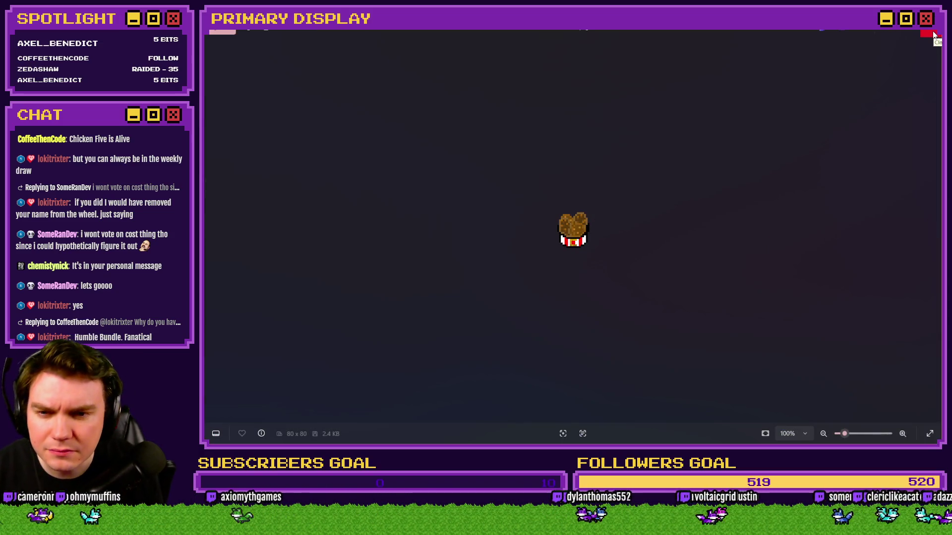
{"action": "left_click", "coordinate": [934, 34]}
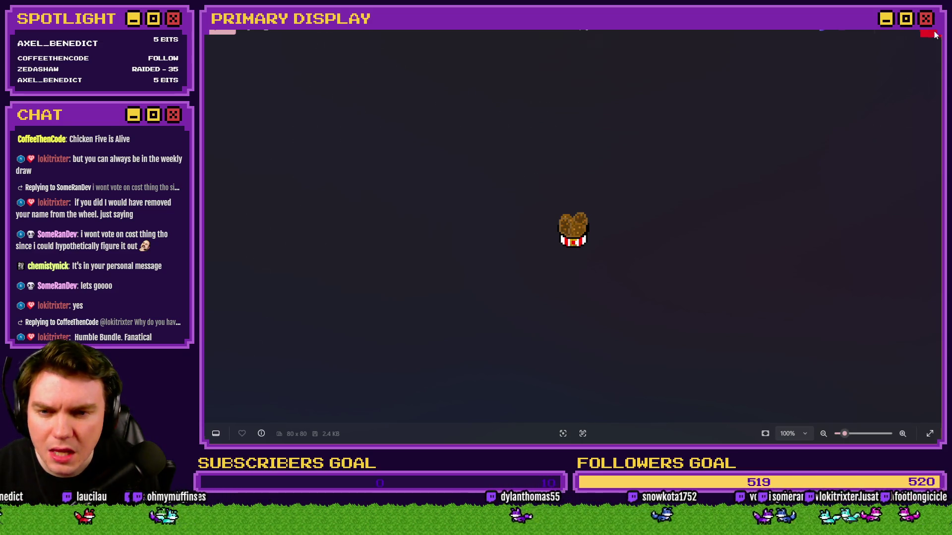
{"action": "key", "text": "alt+Tab"}
{"action": "key", "text": "alt+Tab"}
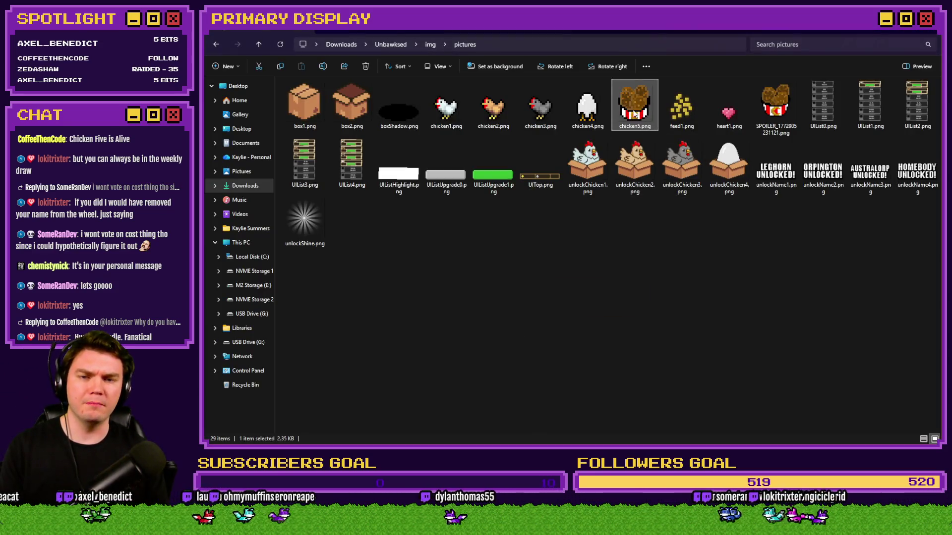
{"action": "mouse_move", "coordinate": [632, 104]}
{"action": "left_mouse_down"}
{"action": "mouse_move", "coordinate": [704, 444]}
{"action": "mouse_move", "coordinate": [723, 80]}
{"action": "mouse_move", "coordinate": [711, 49]}
{"action": "mouse_move", "coordinate": [703, 59]}
{"action": "mouse_move", "coordinate": [491, 52]}
{"action": "left_mouse_up"}
{"action": "scroll", "coordinate": [346, 267], "scroll_direction": "up", "scroll_amount": 5}
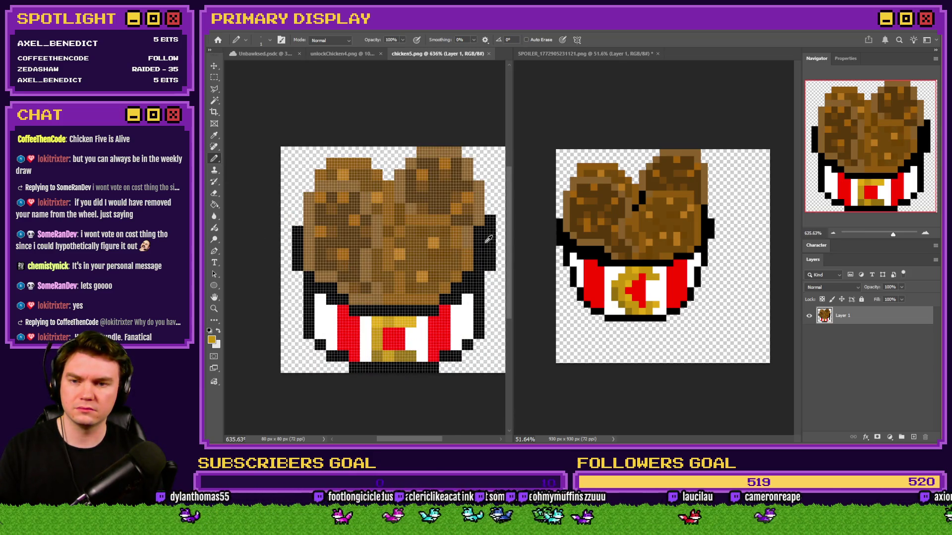
Step: Set the Pencil to the 4-pixel Hard Square brush preset
{"action": "right_click", "coordinate": [488, 271]}
{"action": "left_click", "coordinate": [587, 438]}
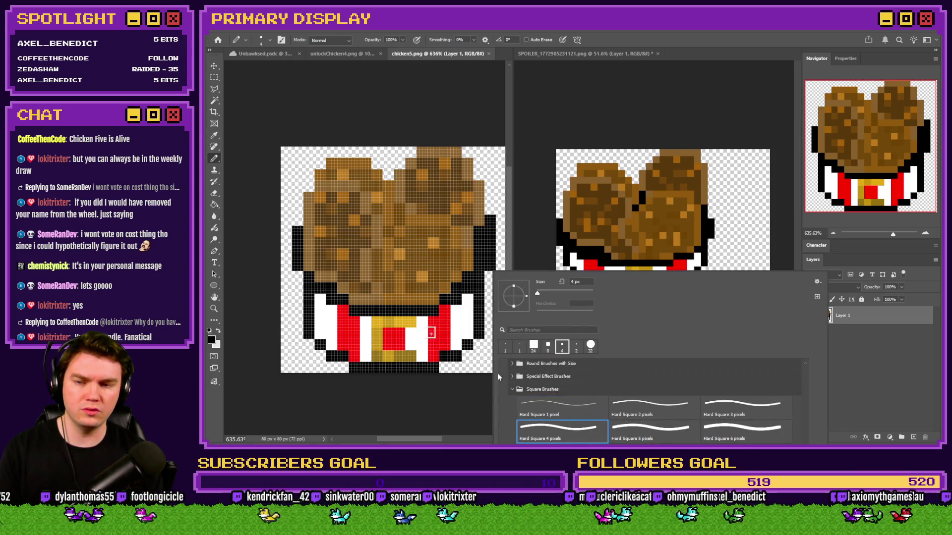
{"action": "left_click", "coordinate": [300, 274]}
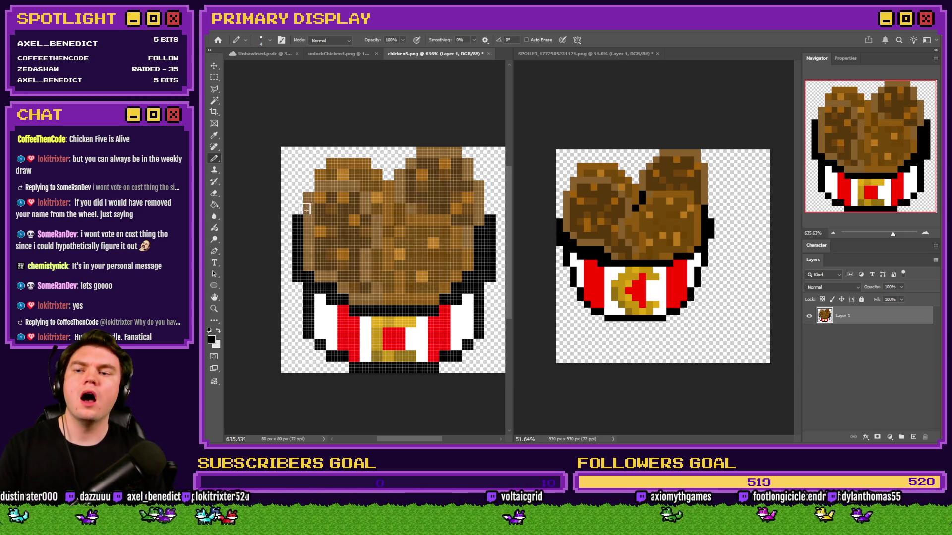
Step: Draw black outline pixels along the chicken's upper-left edge and top edge
{"action": "mouse_move", "coordinate": [298, 209]}
{"action": "left_mouse_down"}
{"action": "mouse_move", "coordinate": [328, 151]}
{"action": "mouse_move", "coordinate": [367, 152]}
{"action": "mouse_move", "coordinate": [389, 174]}
{"action": "mouse_move", "coordinate": [410, 151]}
{"action": "left_mouse_up"}
{"action": "left_click", "coordinate": [388, 175]}
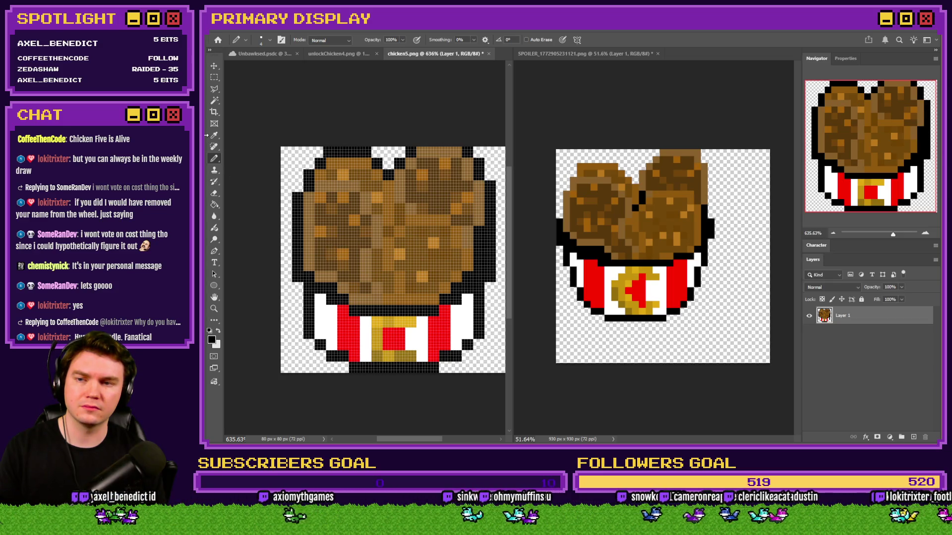
{"action": "left_click", "coordinate": [211, 80]}
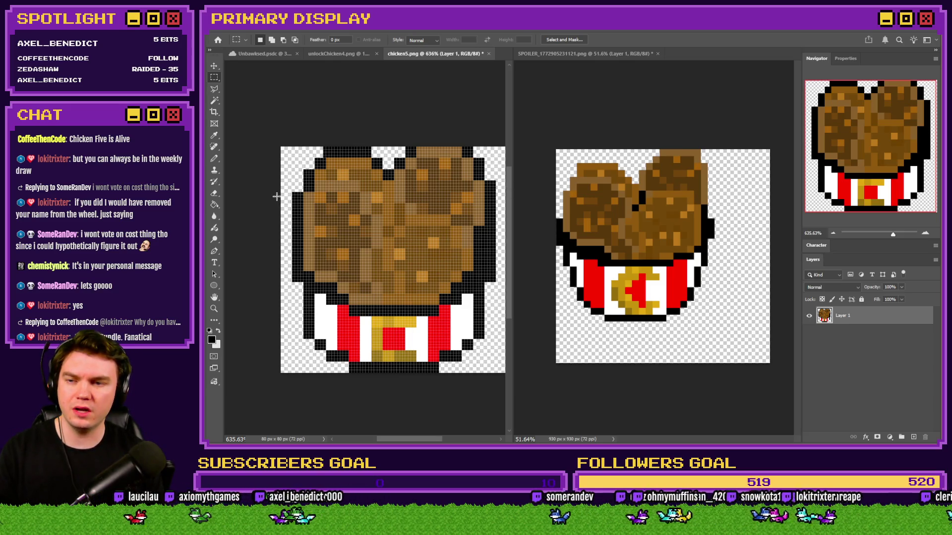
Step: Select the sprite's top rows, move them down about 4 pixels, and deselect, ending on the Pencil
{"action": "left_click_drag", "start_coordinate": [490, 201], "coordinate": [461, 208]}
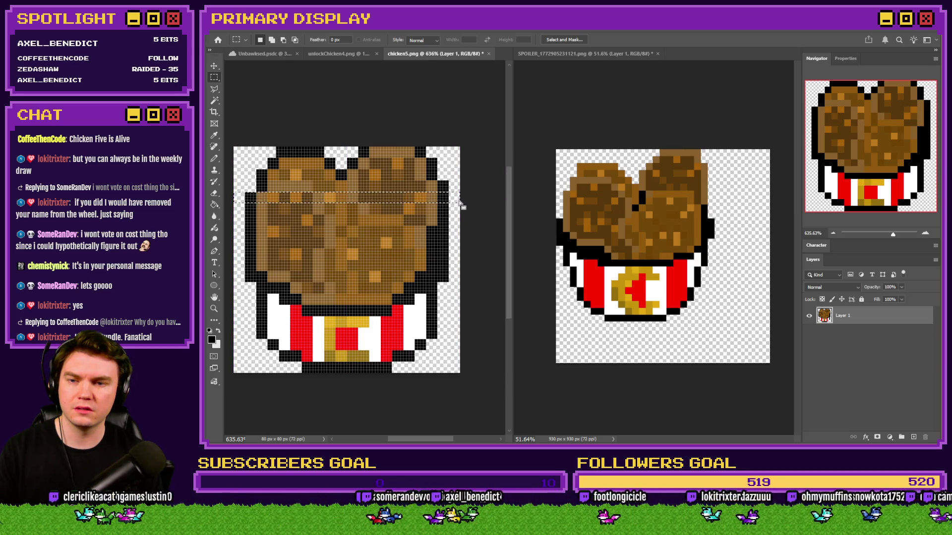
{"action": "mouse_move", "coordinate": [361, 177]}
{"action": "left_mouse_down"}
{"action": "mouse_move", "coordinate": [222, 135]}
{"action": "mouse_move", "coordinate": [231, 138]}
{"action": "left_mouse_up"}
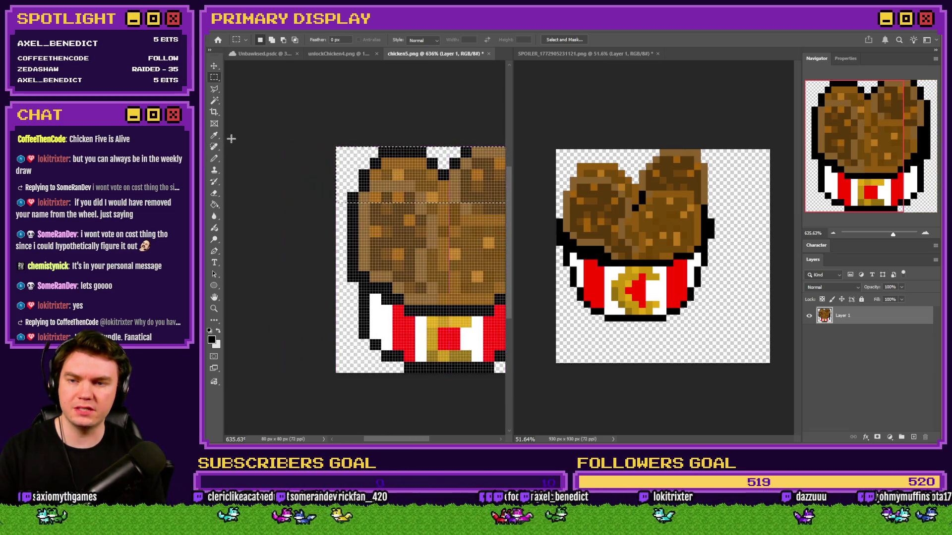
{"action": "key", "text": "ctrl+Down"}
{"action": "key", "text": "ctrl+Down"}
{"action": "key", "text": "ctrl+Down"}
{"action": "key", "text": "ctrl+d"}
{"action": "scroll", "coordinate": [265, 112], "scroll_direction": "right", "scroll_amount": 2}
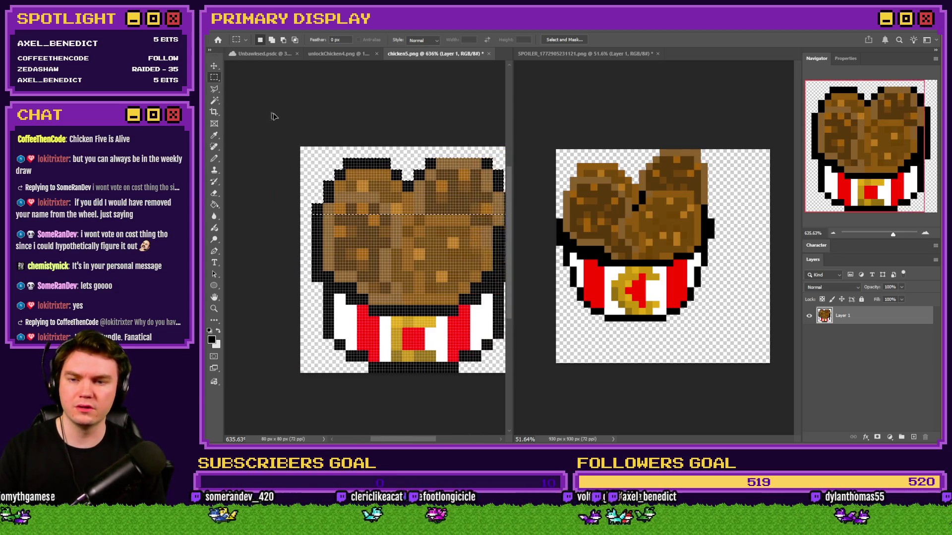
{"action": "left_click", "coordinate": [215, 159]}
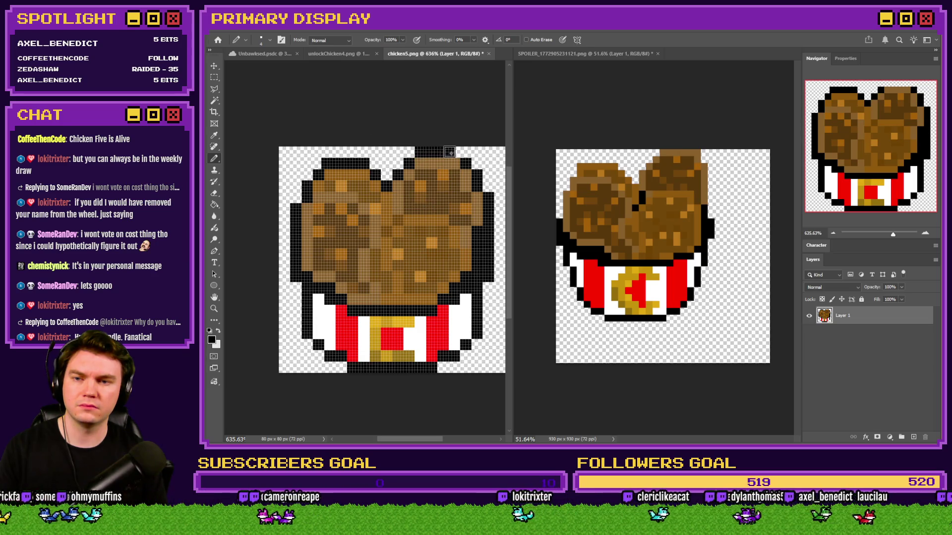
{"action": "left_click", "coordinate": [214, 78]}
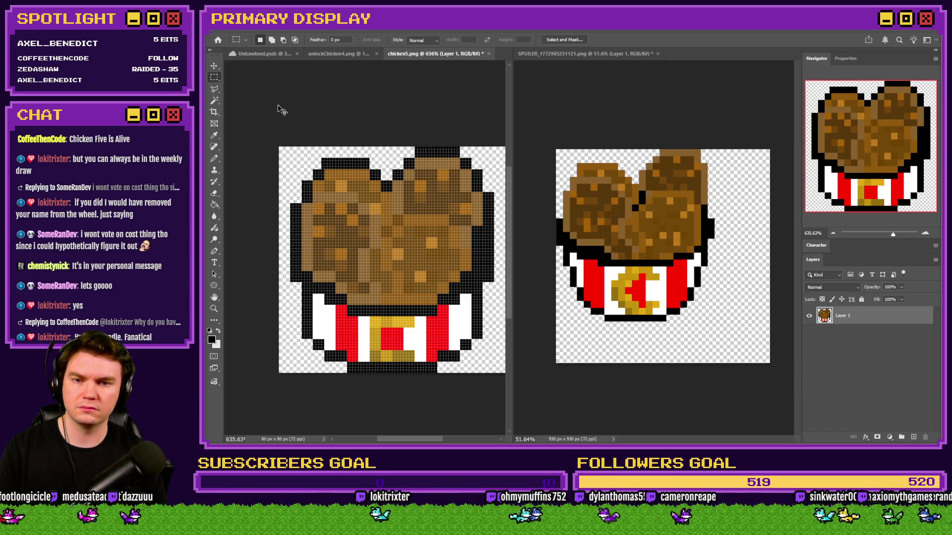
{"action": "left_click", "coordinate": [214, 159]}
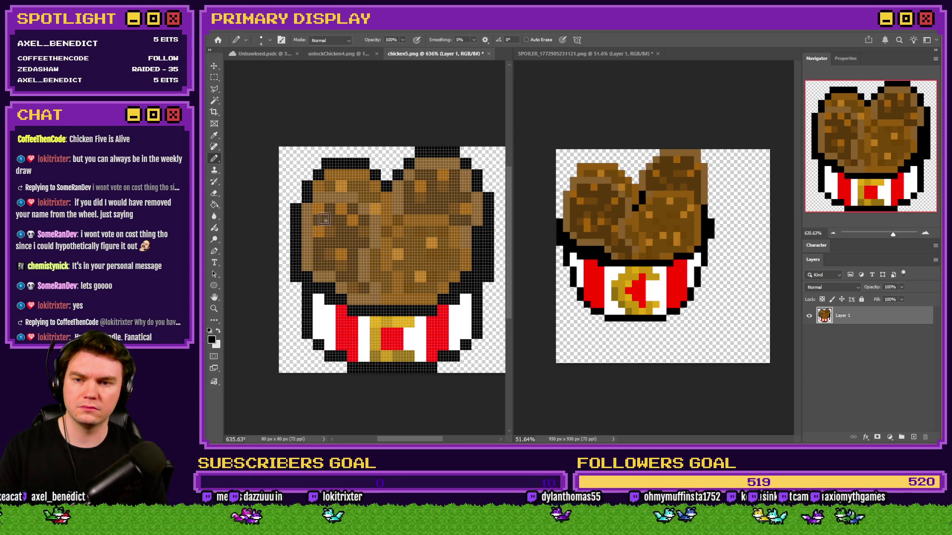
Step: Sample crust browns and recolour a stray black edge pixel light brown
{"action": "scroll", "coordinate": [402, 226], "scroll_direction": "up", "scroll_amount": 3}
{"action": "left_click", "coordinate": [403, 227], "text": "alt"}
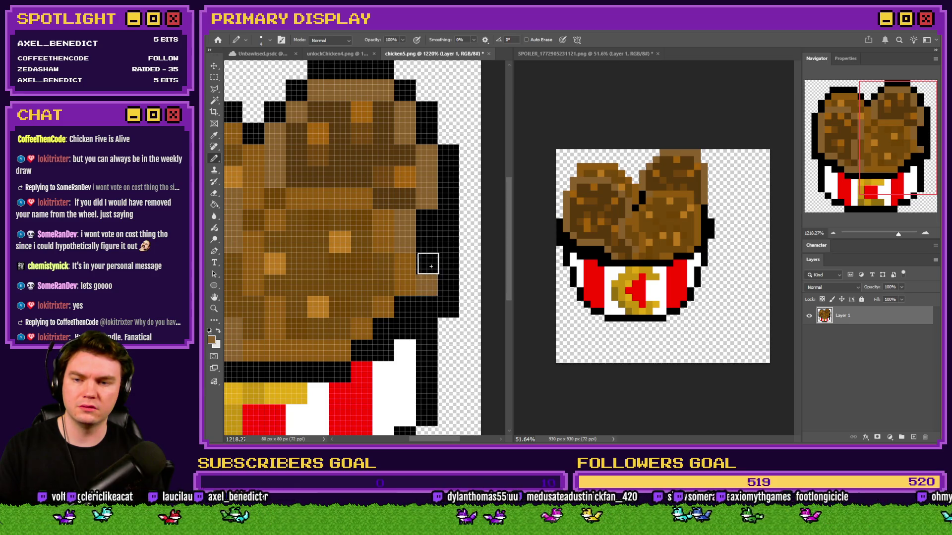
{"action": "left_click", "coordinate": [428, 224]}
{"action": "left_click", "coordinate": [398, 198], "text": "alt"}
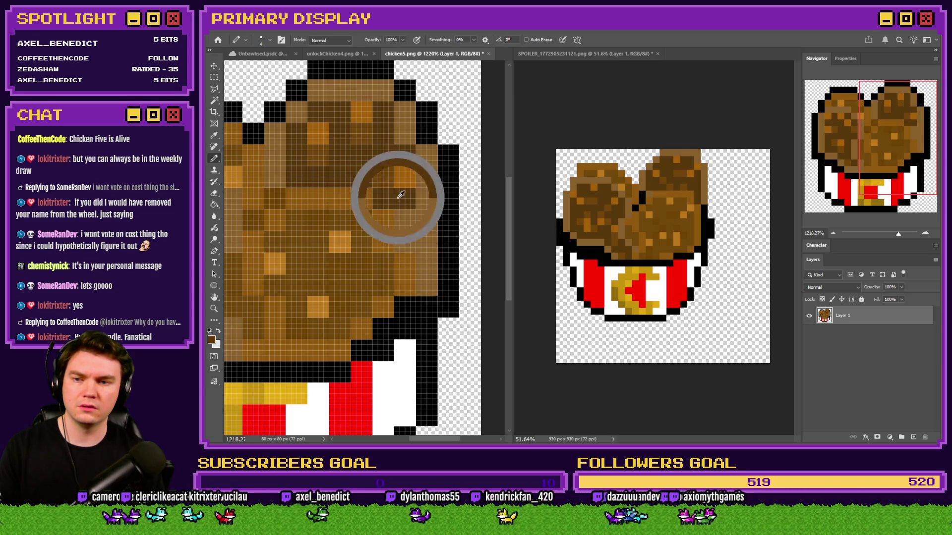
{"action": "left_click", "coordinate": [385, 176], "text": "alt"}
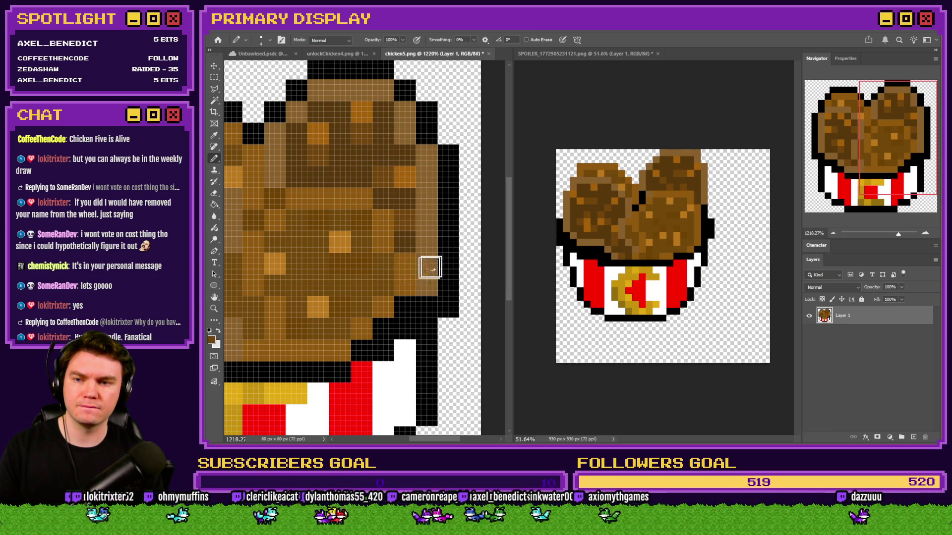
Step: Sample a brighter nugget brown and check the crust at different zoom levels
{"action": "scroll", "coordinate": [423, 272], "scroll_direction": "down", "scroll_amount": 5}
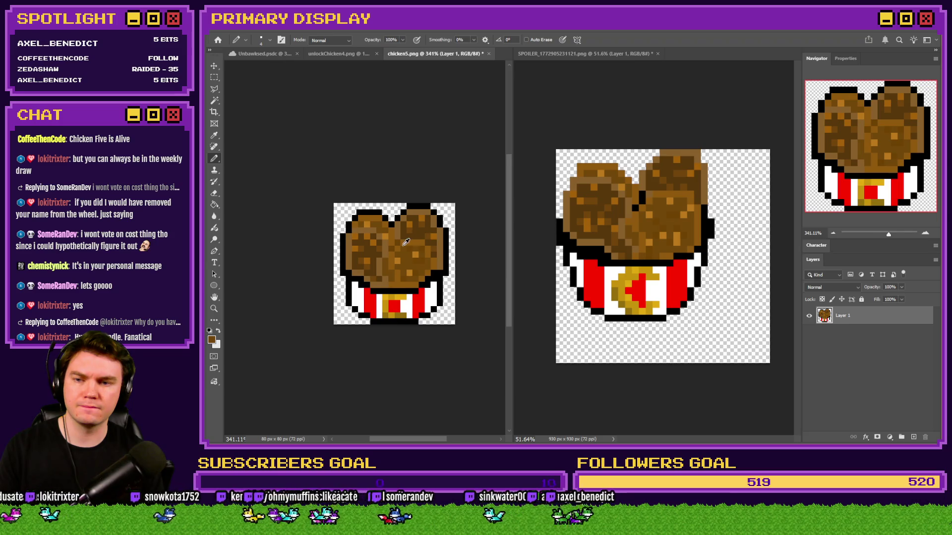
{"action": "scroll", "coordinate": [406, 242], "scroll_direction": "up", "scroll_amount": 4}
{"action": "left_click", "coordinate": [494, 212], "text": "alt"}
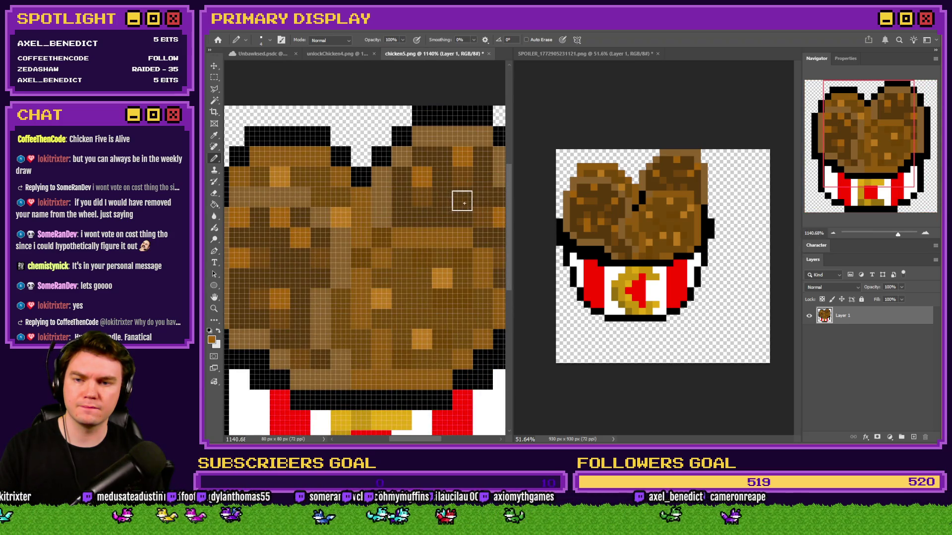
{"action": "scroll", "coordinate": [390, 252], "scroll_direction": "down", "scroll_amount": 3}
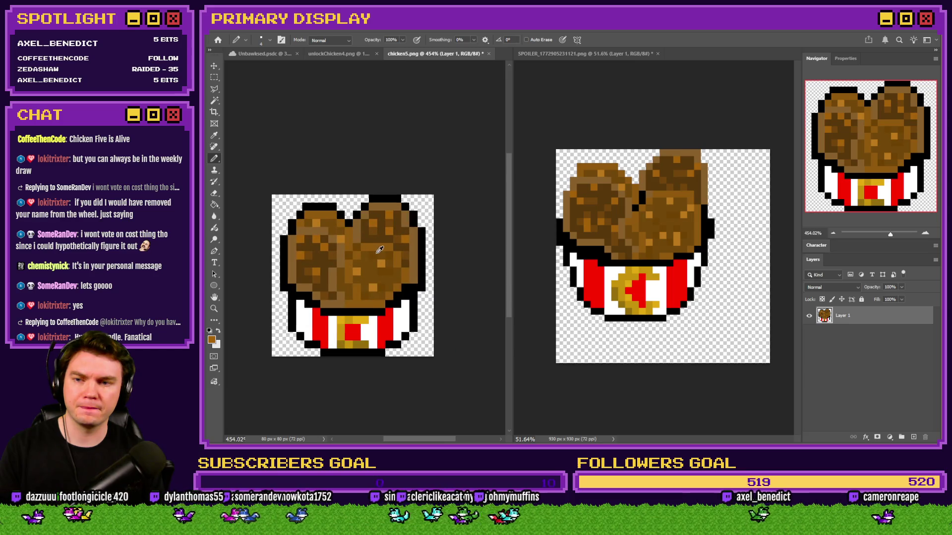
{"action": "scroll", "coordinate": [379, 247], "scroll_direction": "up", "scroll_amount": 4}
{"action": "scroll", "coordinate": [381, 209], "scroll_direction": "down", "scroll_amount": 4}
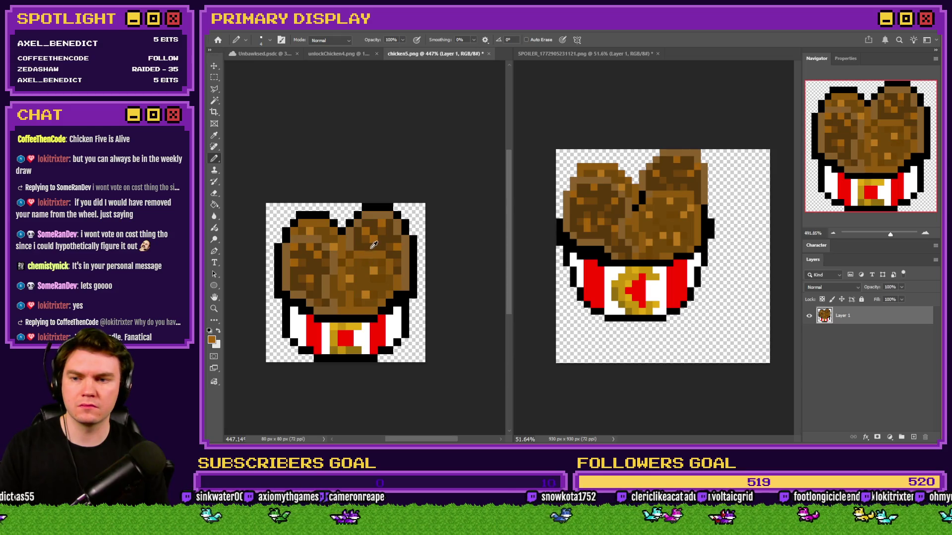
{"action": "scroll", "coordinate": [374, 245], "scroll_direction": "up", "scroll_amount": 3}
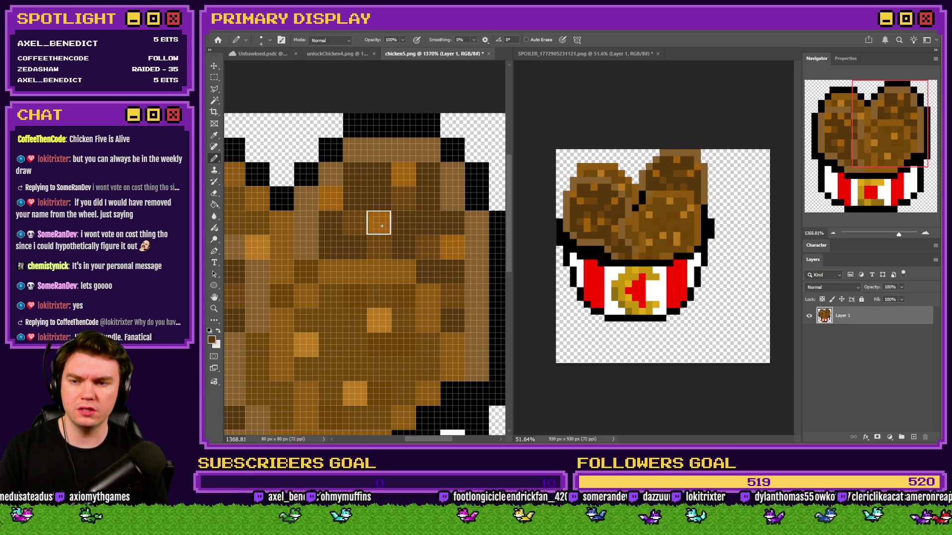
{"action": "scroll", "coordinate": [320, 266], "scroll_direction": "down", "scroll_amount": 5}
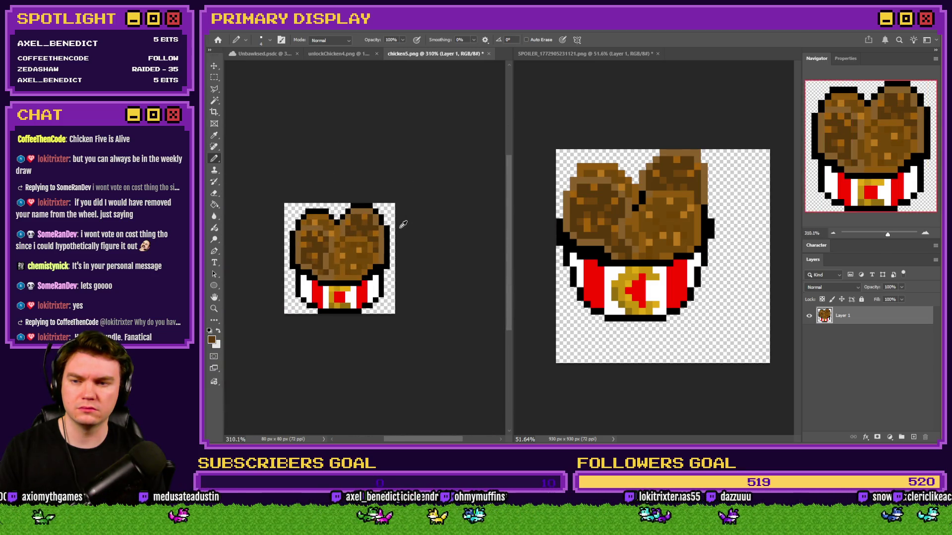
{"action": "scroll", "coordinate": [320, 249], "scroll_direction": "up", "scroll_amount": 2}
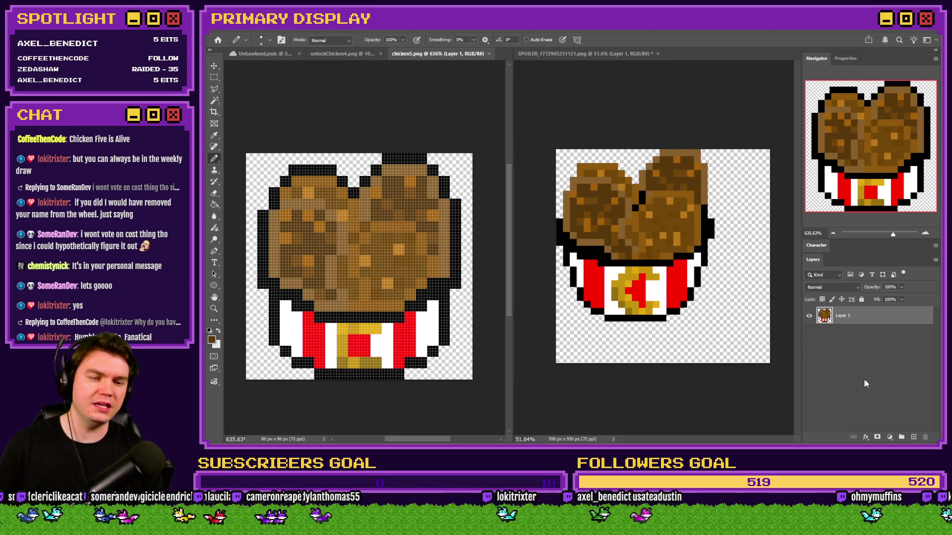
{"action": "key", "text": "alt+Tab"}
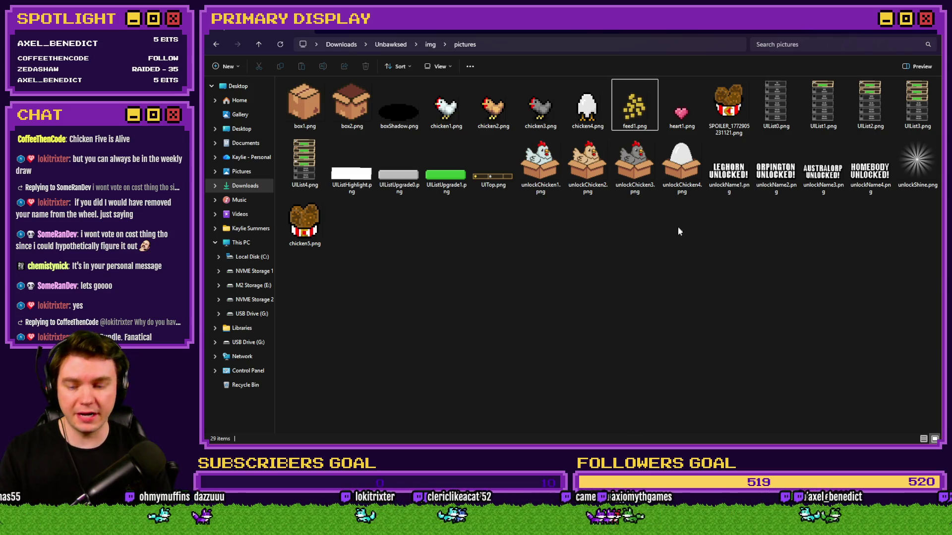
Step: Rename the old chicken1.png to chicken10.png
{"action": "left_click", "coordinate": [588, 129]}
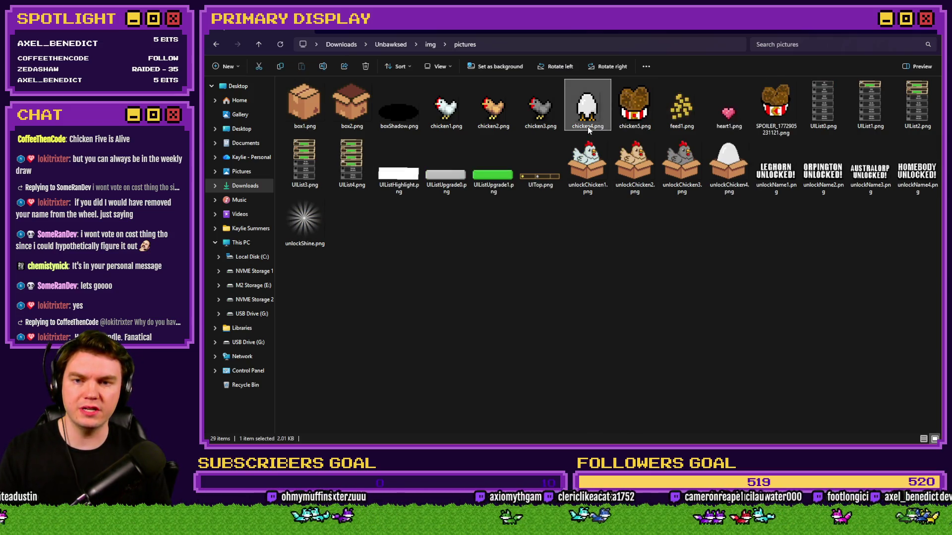
{"action": "left_click", "coordinate": [574, 212]}
{"action": "left_click", "coordinate": [447, 104]}
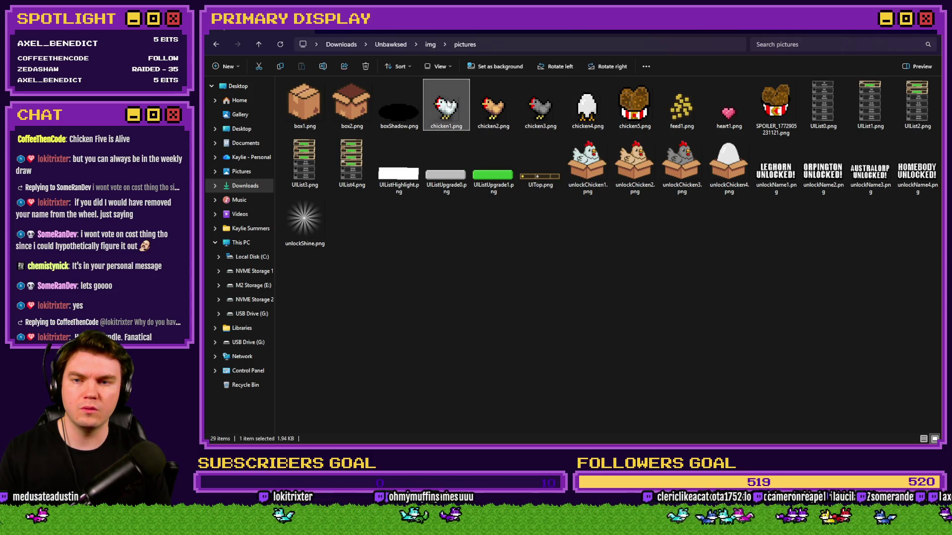
{"action": "left_click", "coordinate": [451, 127]}
{"action": "type", "text": "0"}
Step: Rename the bucket sprite chicken5.png to chicken1.png and return to RPG Maker
{"action": "left_click", "coordinate": [640, 114]}
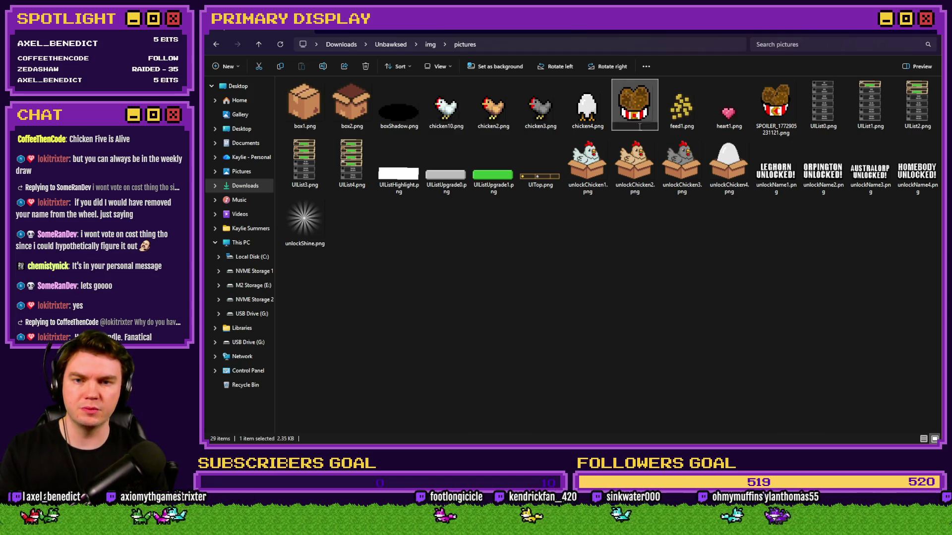
{"action": "key", "text": "alt+Tab"}
{"action": "key", "text": "alt+Tab"}
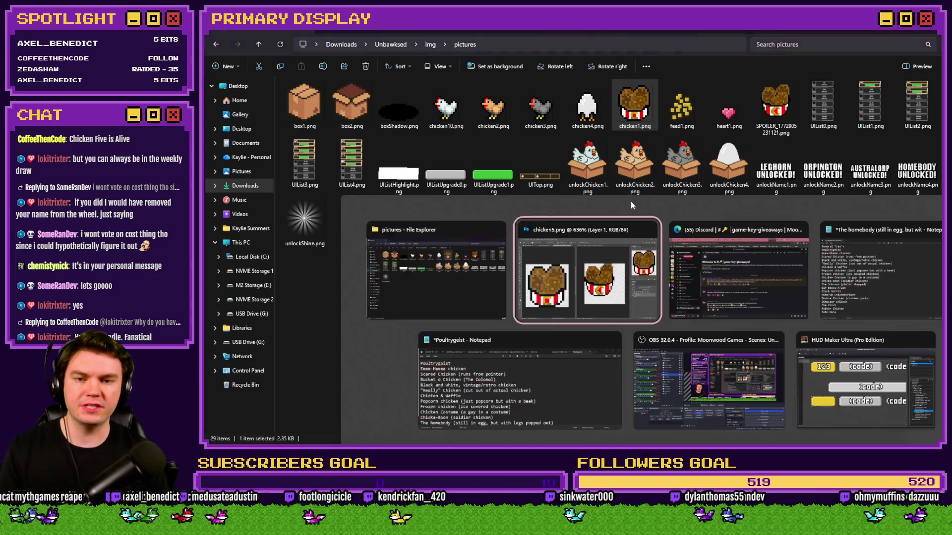
{"action": "key", "text": "alt+Tab"}
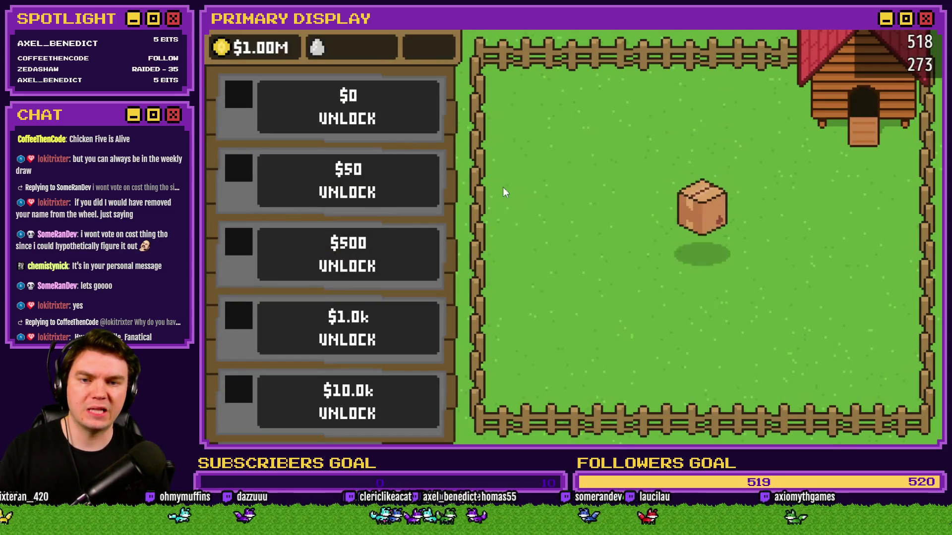
Step: Open the starter crate, then buy and open the $50, $500 and $1.0k chicken unlocks
{"action": "left_click", "coordinate": [702, 244]}
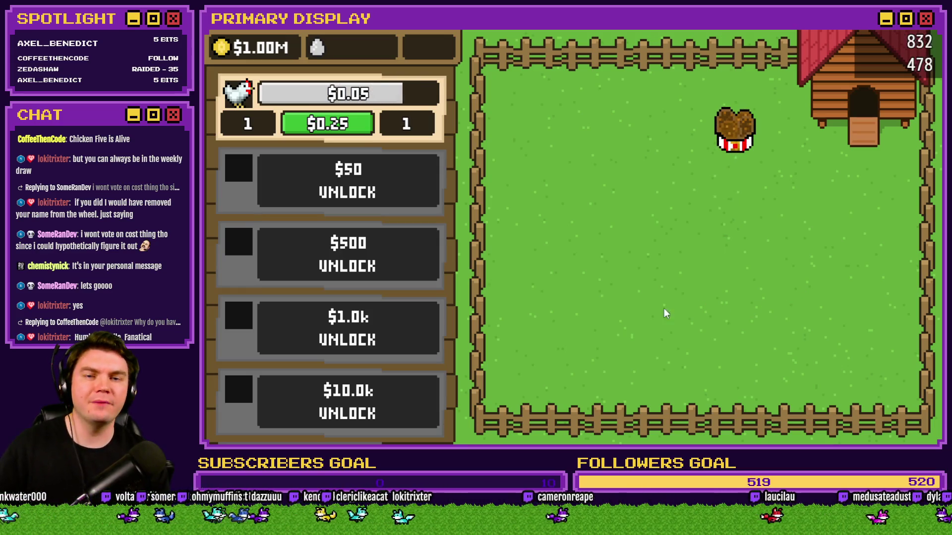
{"action": "left_click", "coordinate": [396, 189]}
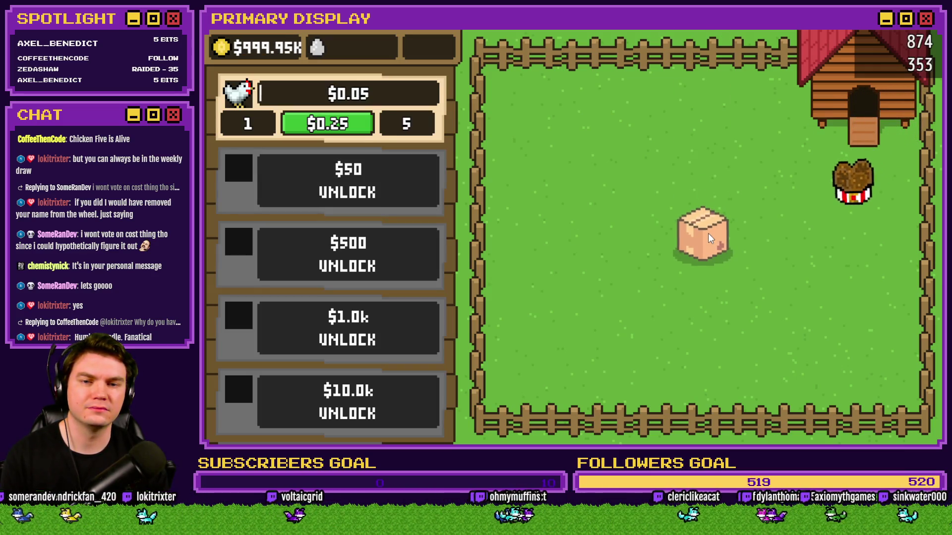
{"action": "left_click", "coordinate": [708, 233]}
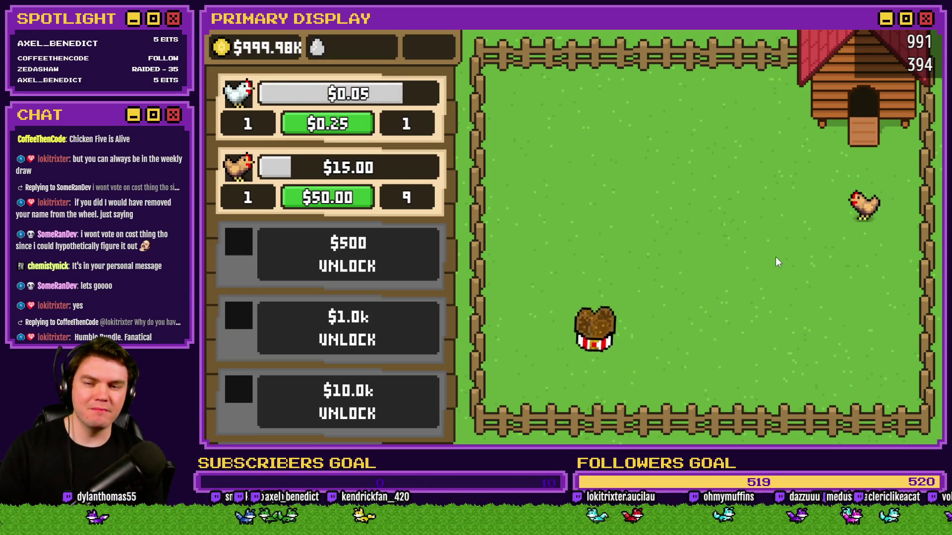
{"action": "left_click", "coordinate": [409, 269]}
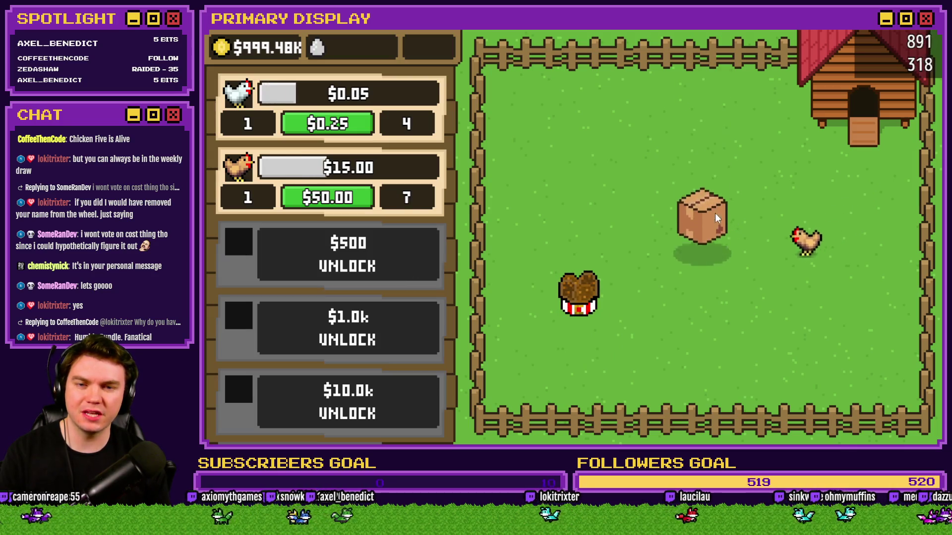
{"action": "left_click", "coordinate": [704, 224]}
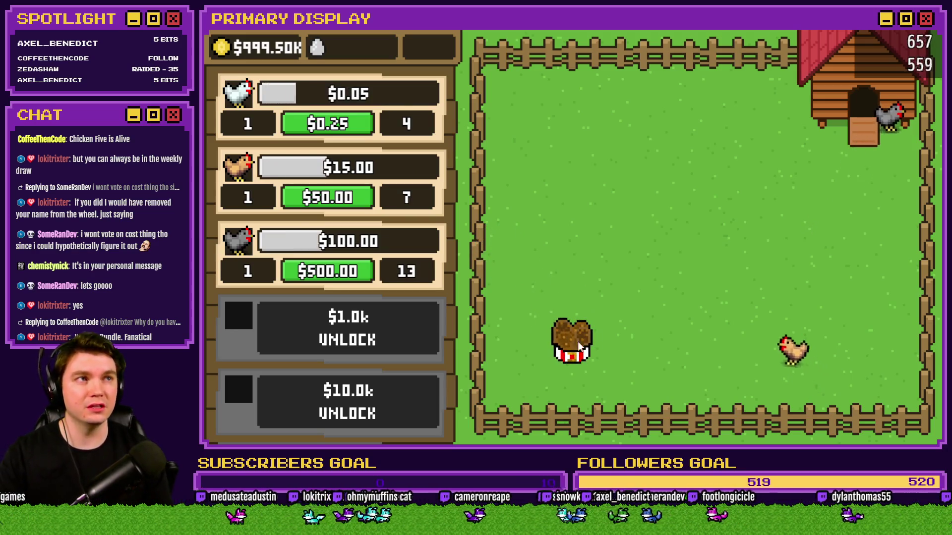
{"action": "left_click", "coordinate": [399, 328]}
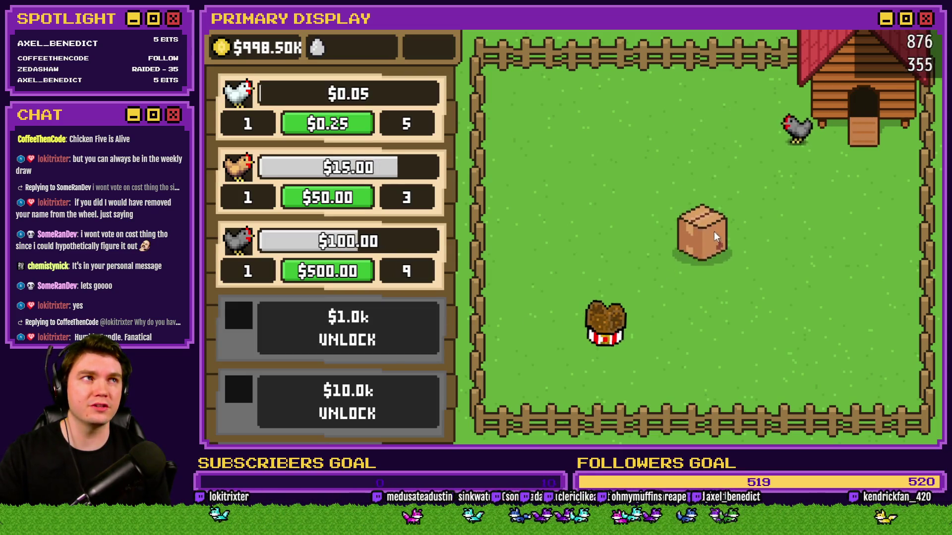
{"action": "left_click", "coordinate": [713, 230]}
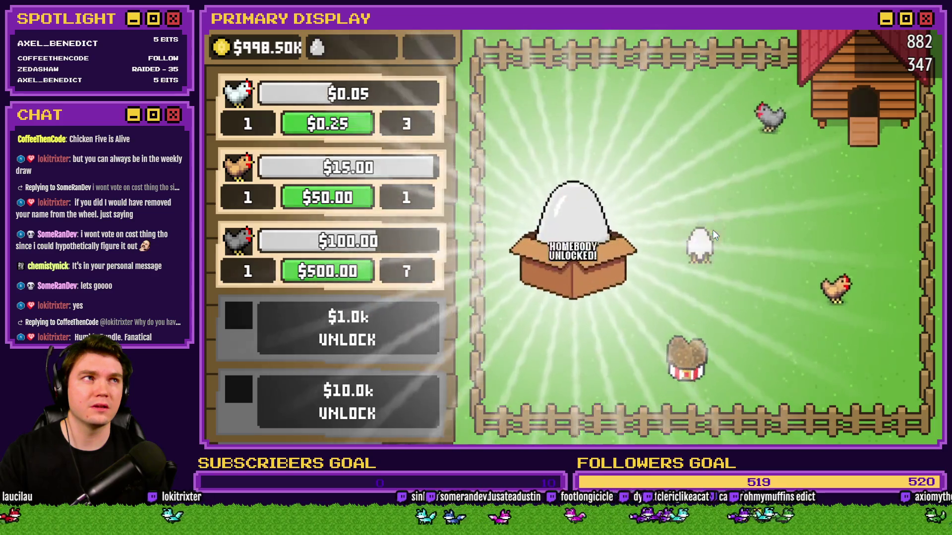
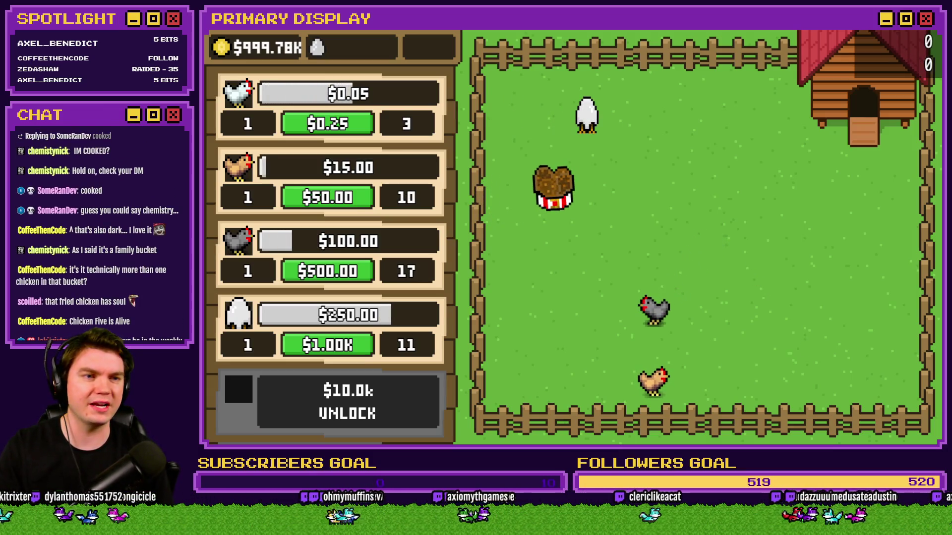
Step: Close the farm playtest and switch to the Discord DM image in the browser
{"action": "key", "text": "alt+F4"}
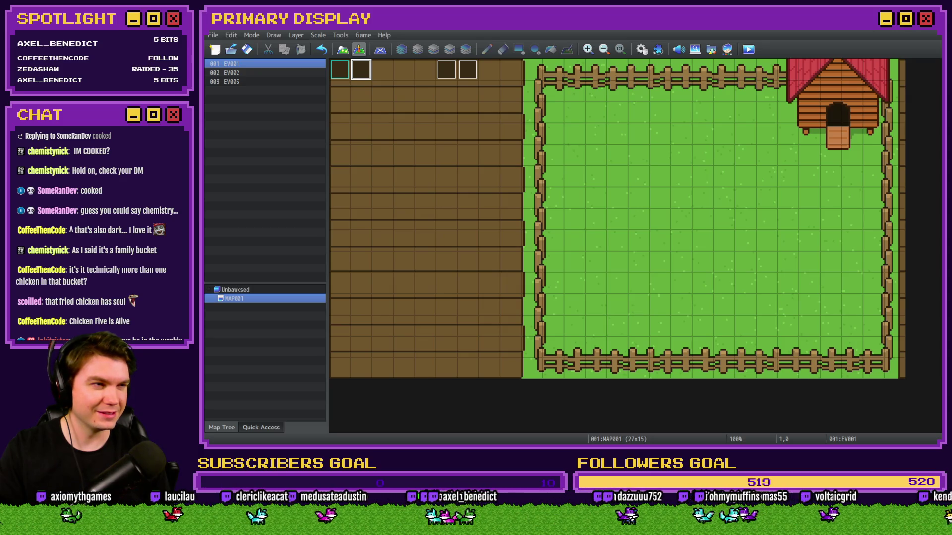
{"action": "key", "text": "alt+Tab"}
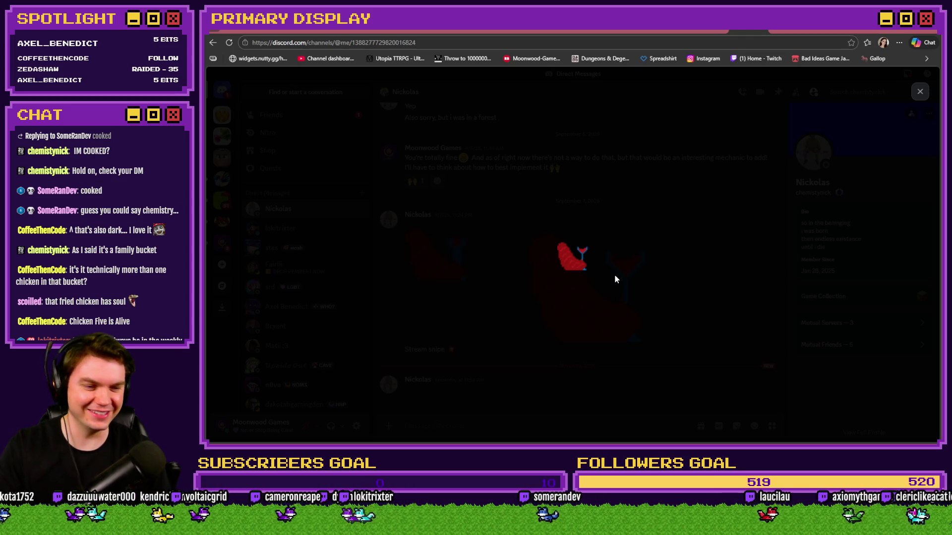
Step: Enlarge the small red pixel-art image, zoom in on it, then close the viewer
{"action": "left_click", "coordinate": [643, 279]}
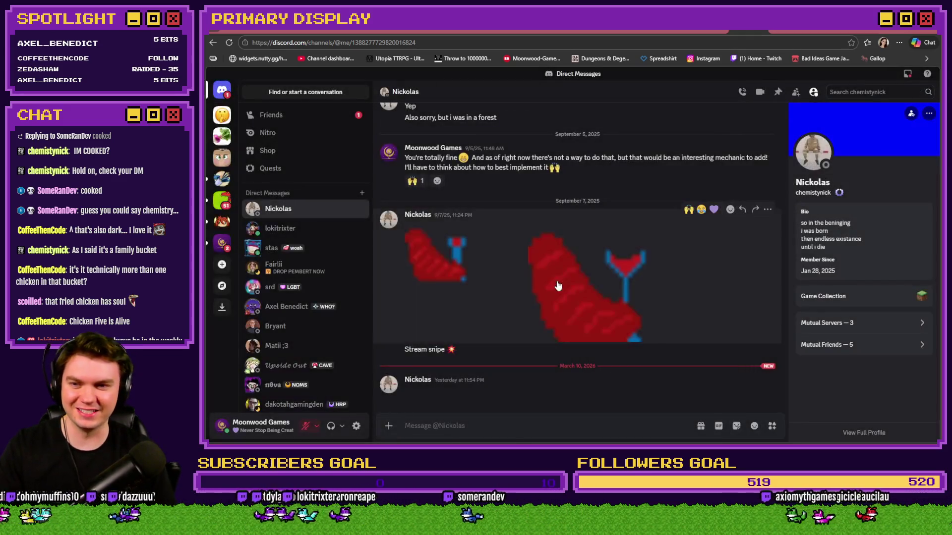
{"action": "left_click", "coordinate": [567, 273]}
{"action": "left_click", "coordinate": [574, 257]}
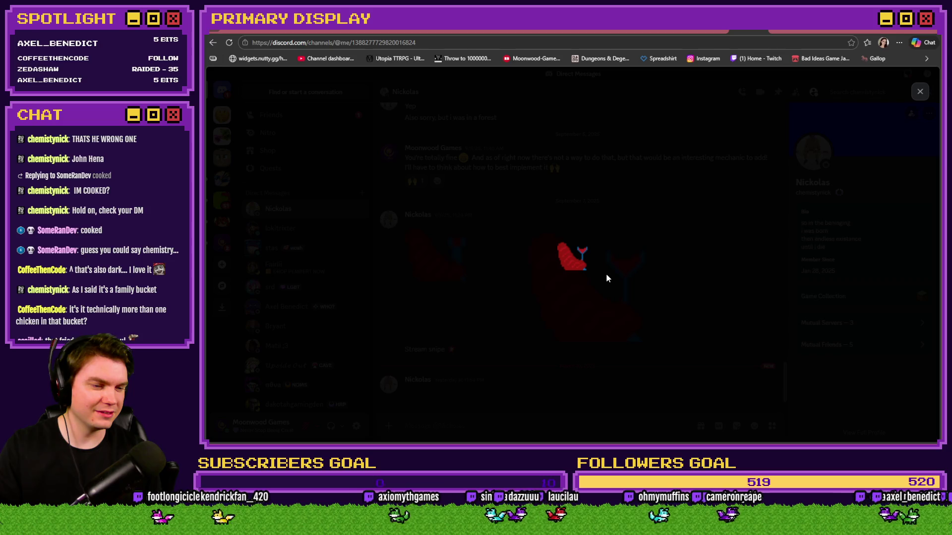
{"action": "left_click", "coordinate": [675, 293]}
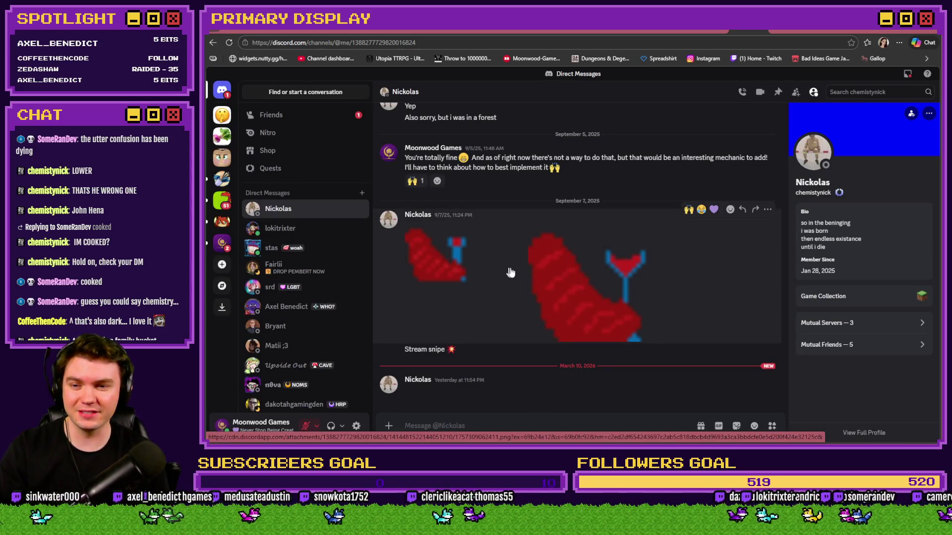
Step: Open the newest chat attachments full size to look them over
{"action": "left_click", "coordinate": [584, 271]}
{"action": "left_click", "coordinate": [566, 257]}
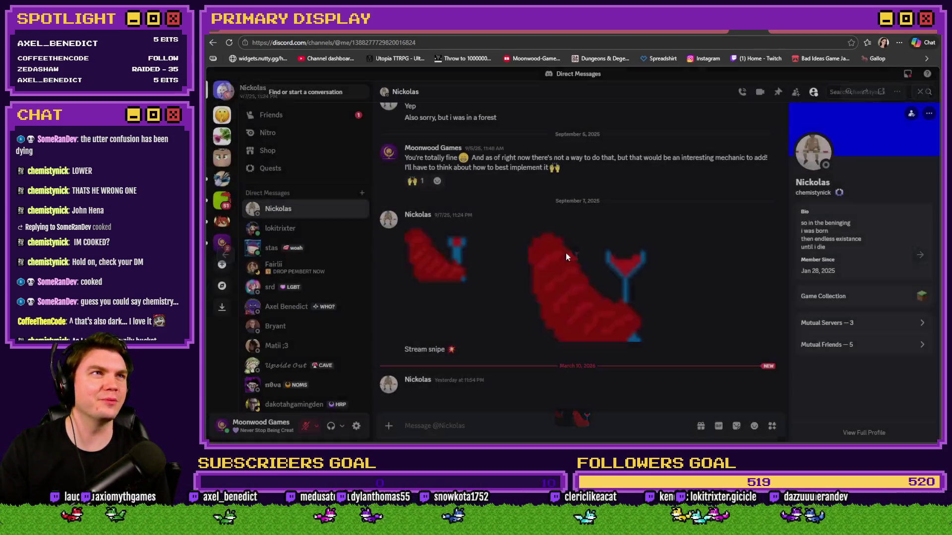
{"action": "left_click", "coordinate": [405, 396]}
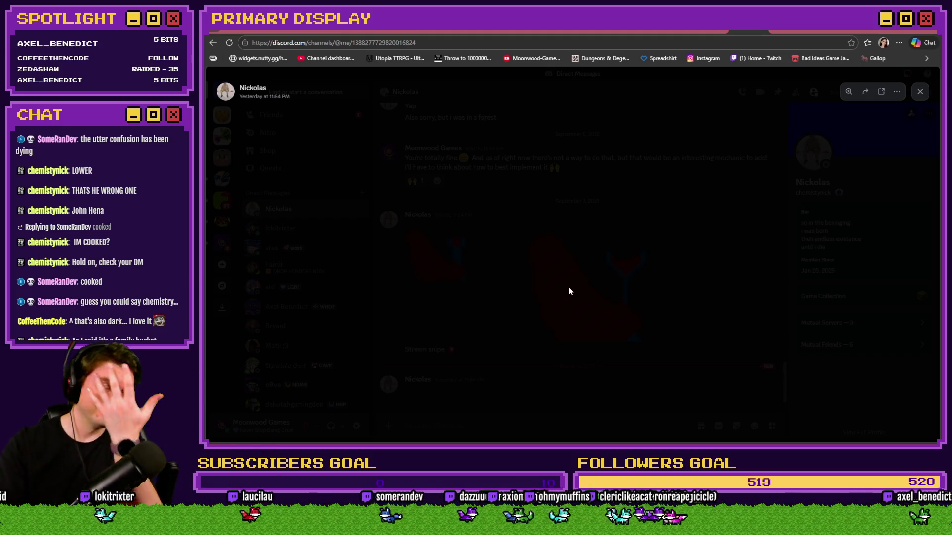
{"action": "left_click", "coordinate": [569, 292]}
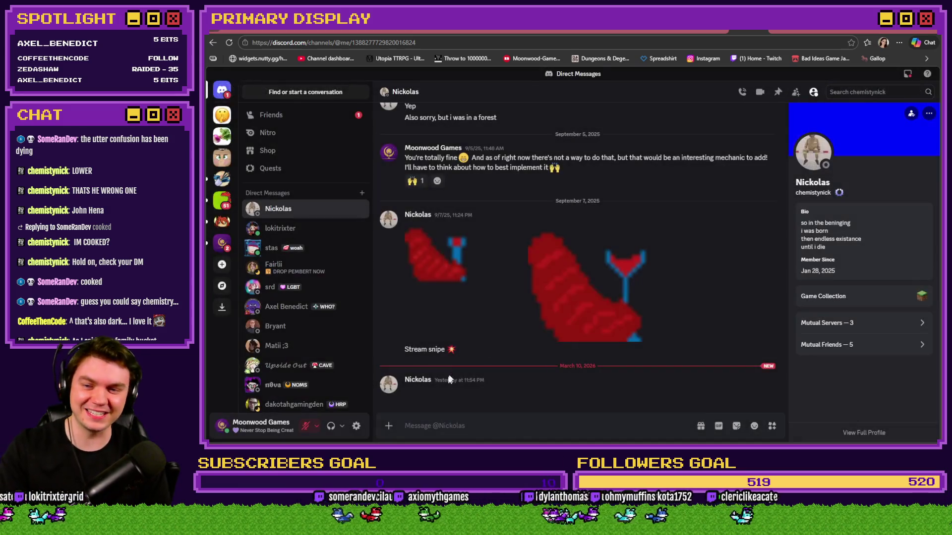
{"action": "left_click", "coordinate": [410, 394]}
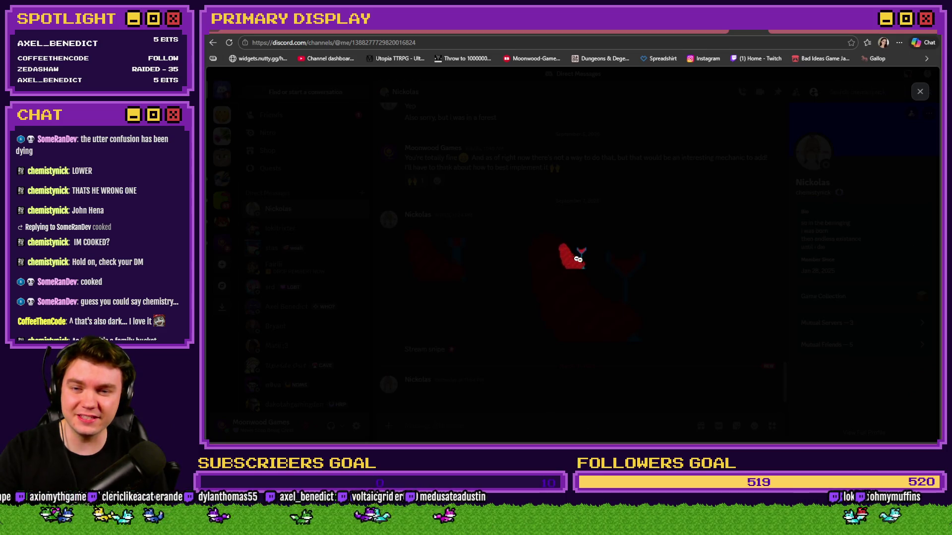
{"action": "left_click", "coordinate": [649, 285]}
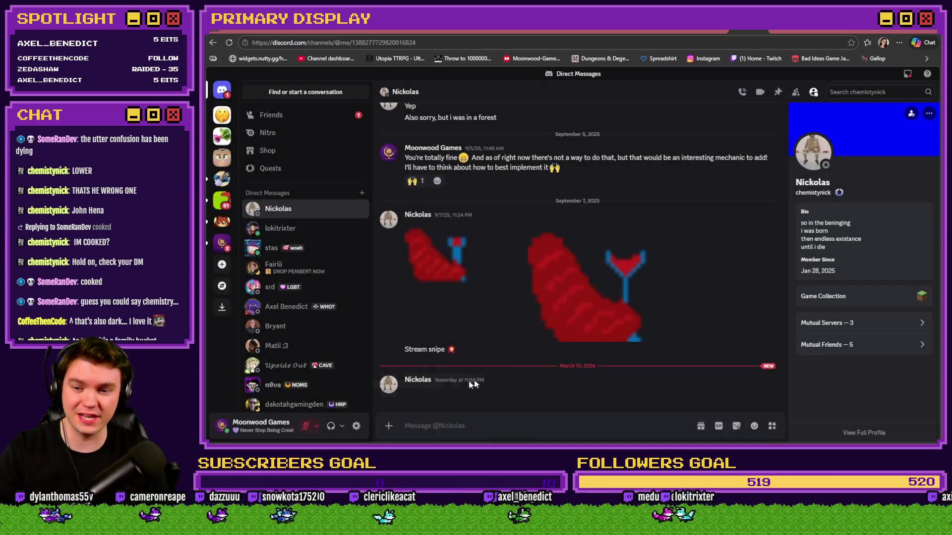
Step: View the latest attachment enlarged, then go to the itch.io Bad Ideas Game Jam 2026 page
{"action": "left_click", "coordinate": [412, 391]}
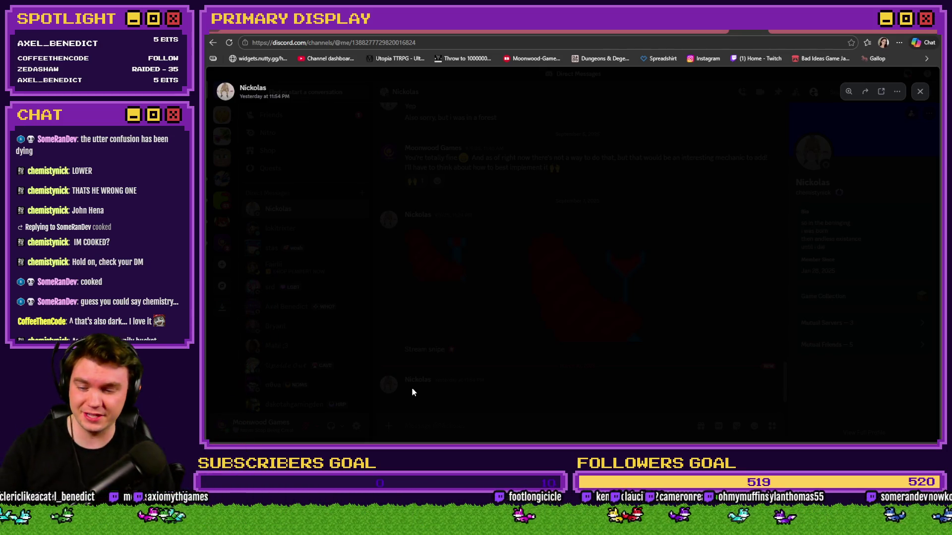
{"action": "left_click", "coordinate": [285, 30]}
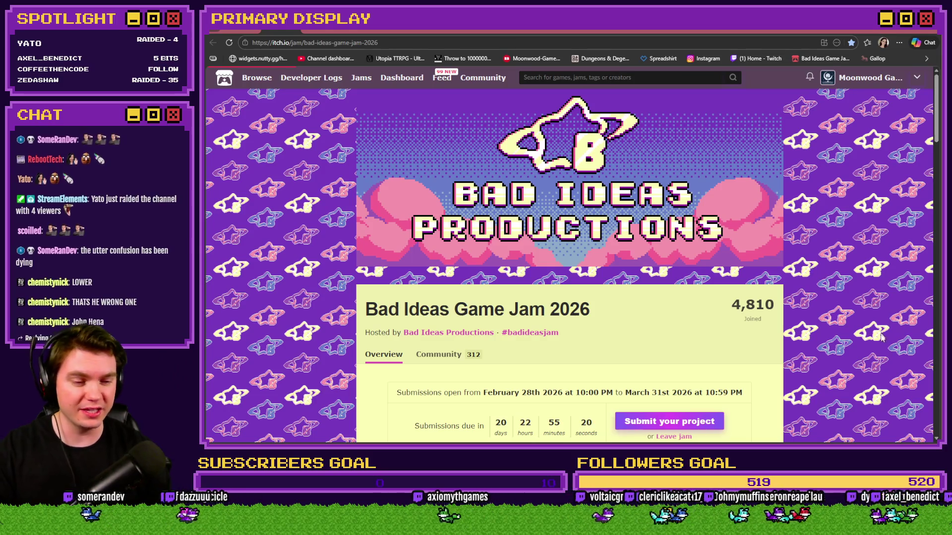
Step: Return to the RPG Maker MZ farm playtest showing $1.00M with all breeds locked
{"action": "key", "text": "alt+Tab"}
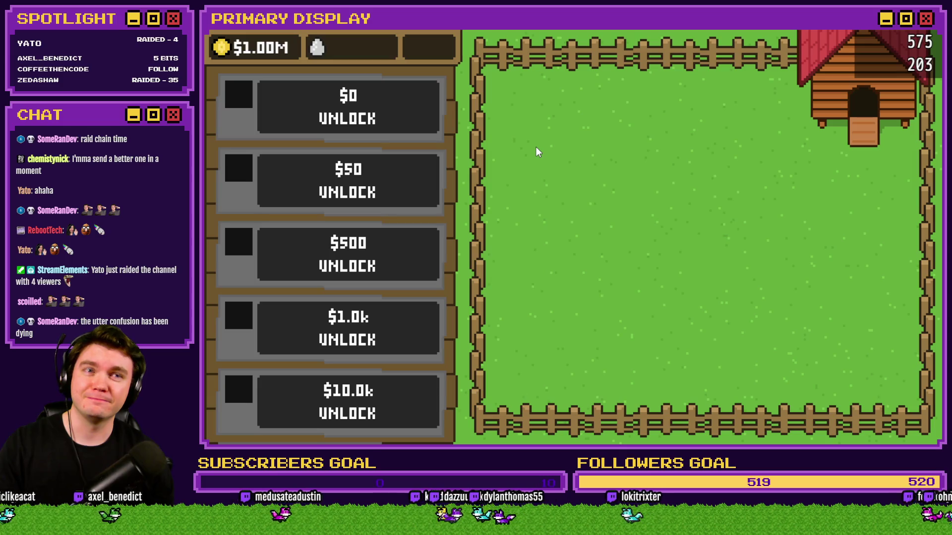
Step: Close the playtest, check the chicken pictures folder, and relaunch the playtest with F12
{"action": "key", "text": "alt+F4"}
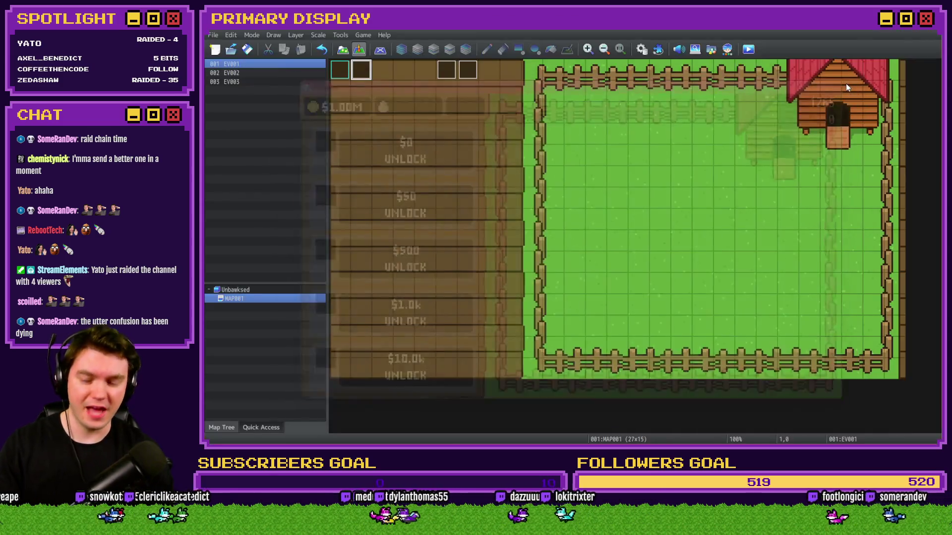
{"action": "key", "text": "alt+Tab"}
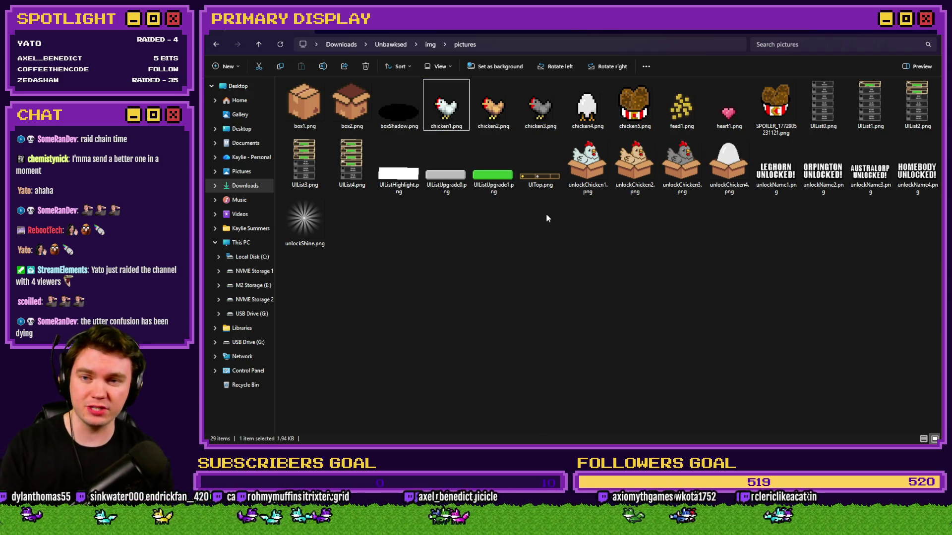
{"action": "key", "text": "alt+Tab"}
{"action": "key", "text": "F12"}
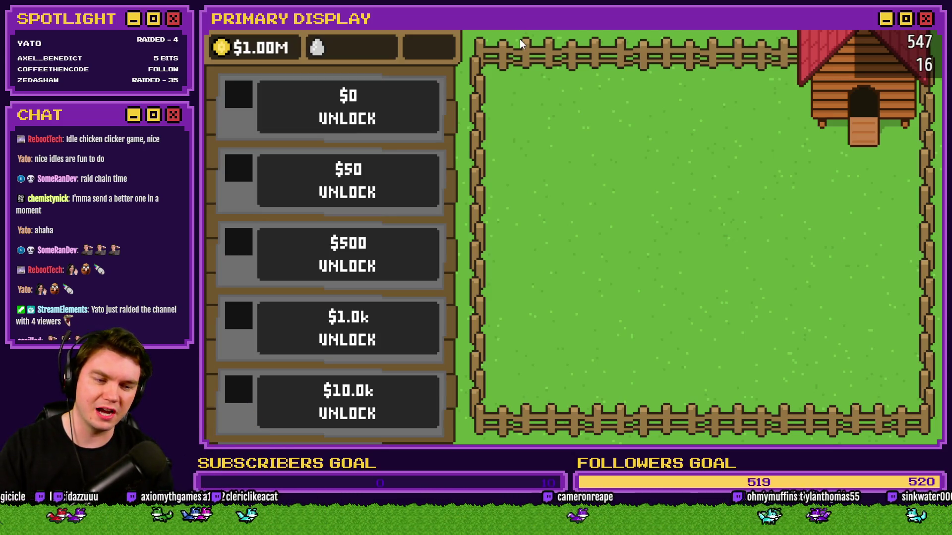
Step: Unlock the Leghorn ($0) and Orpington ($50) chickens by opening their crates
{"action": "scroll", "coordinate": [388, 169], "scroll_direction": "down", "scroll_amount": 1}
{"action": "scroll", "coordinate": [394, 128], "scroll_direction": "up", "scroll_amount": 1}
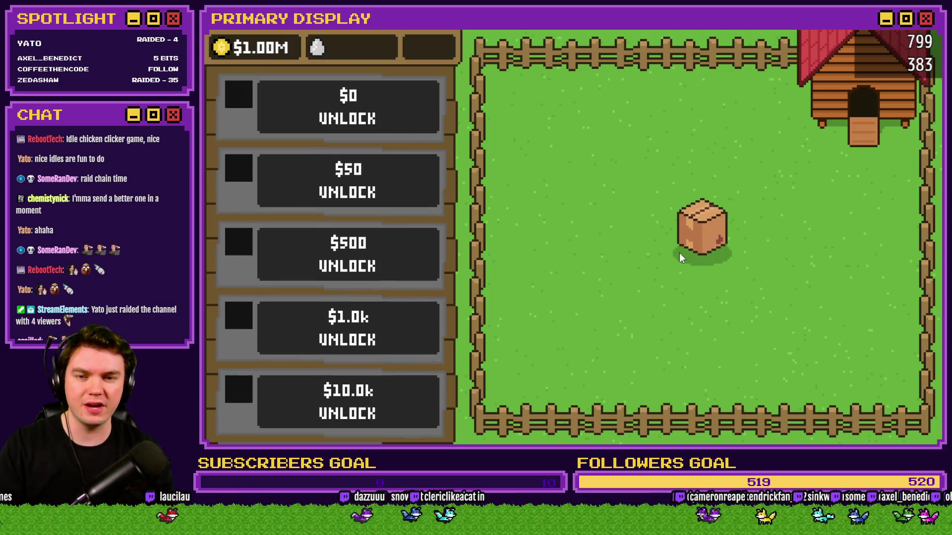
{"action": "left_click", "coordinate": [693, 240]}
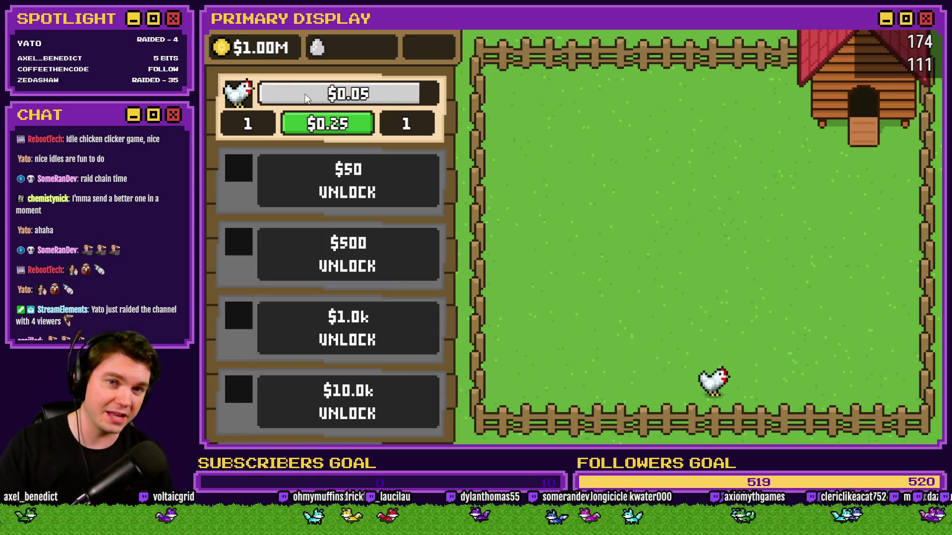
{"action": "left_click", "coordinate": [361, 193]}
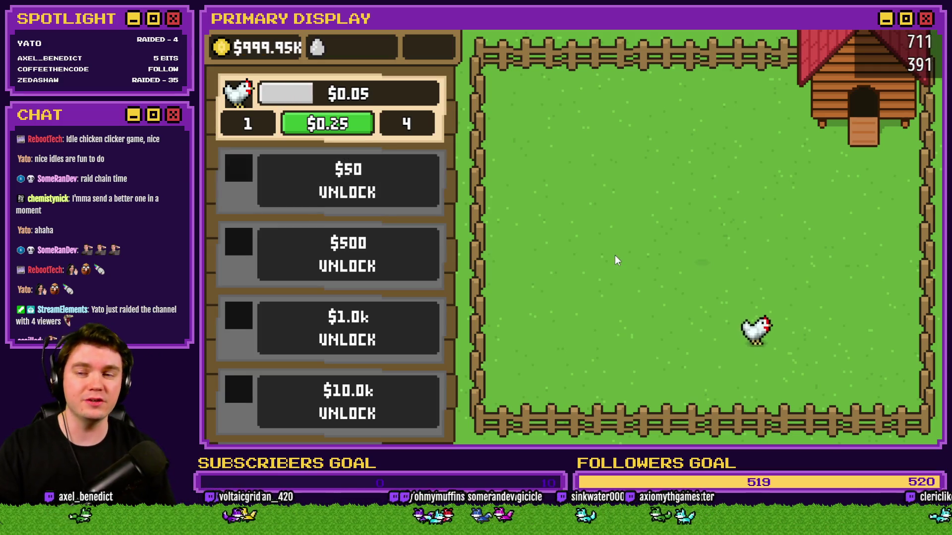
{"action": "left_click", "coordinate": [702, 233]}
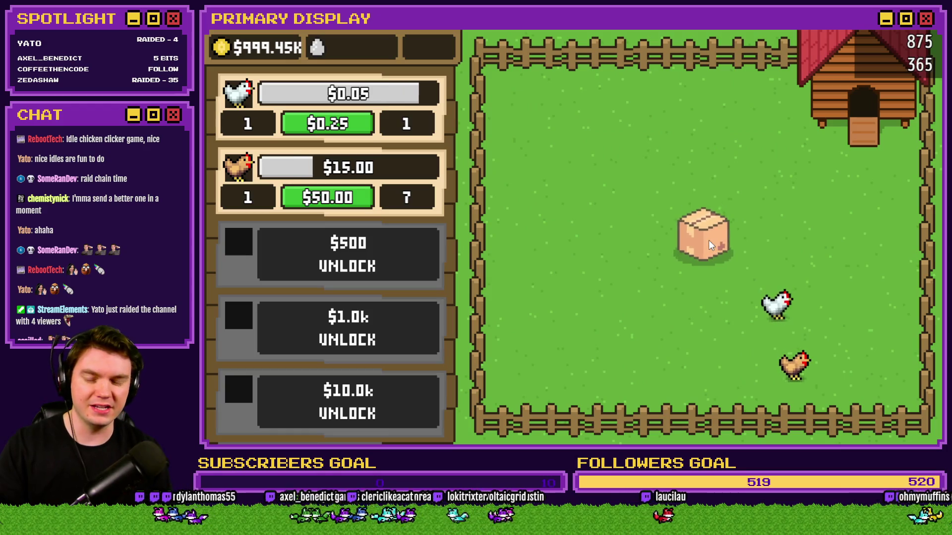
Step: Release the grey chicken, buy the $1.0k Homebody unlock, and start levelling it
{"action": "left_click", "coordinate": [709, 240]}
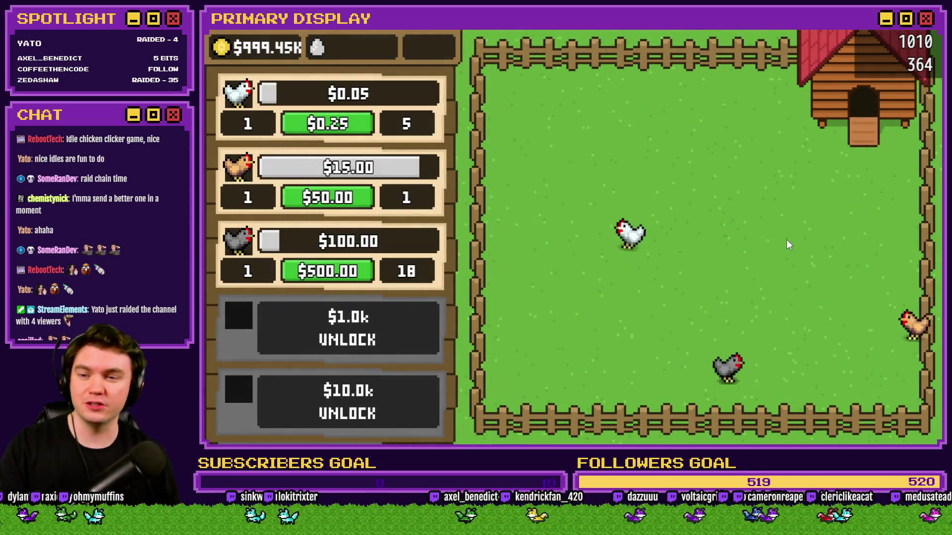
{"action": "left_click", "coordinate": [351, 342]}
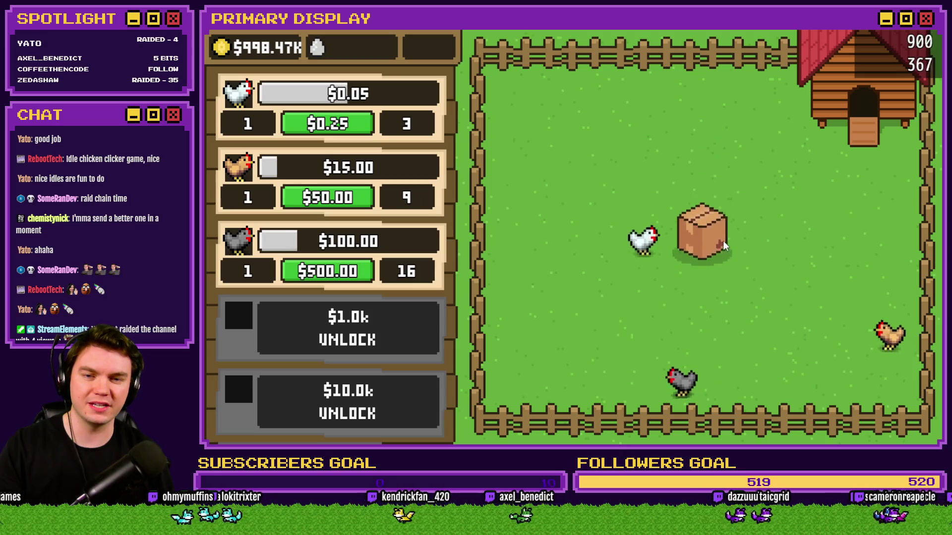
{"action": "left_click", "coordinate": [715, 237]}
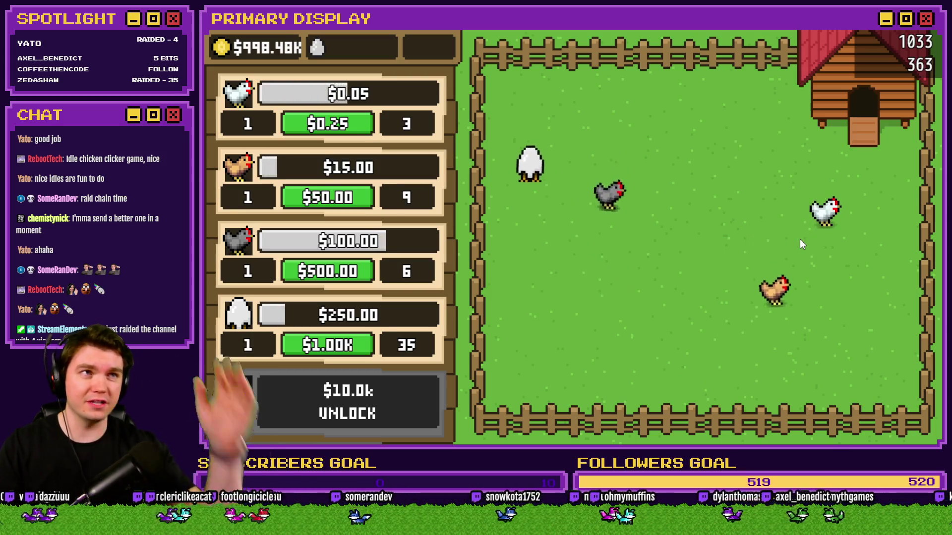
{"action": "left_click", "coordinate": [337, 350]}
{"action": "left_click", "coordinate": [339, 348]}
Step: Raise the egg chicken upgrade to level 10
{"action": "left_click", "coordinate": [340, 346]}
{"action": "left_click", "coordinate": [341, 346]}
{"action": "left_click", "coordinate": [342, 348]}
{"action": "left_click", "coordinate": [341, 348]}
{"action": "left_click", "coordinate": [342, 350]}
{"action": "left_click", "coordinate": [345, 352]}
{"action": "left_click", "coordinate": [345, 351]}
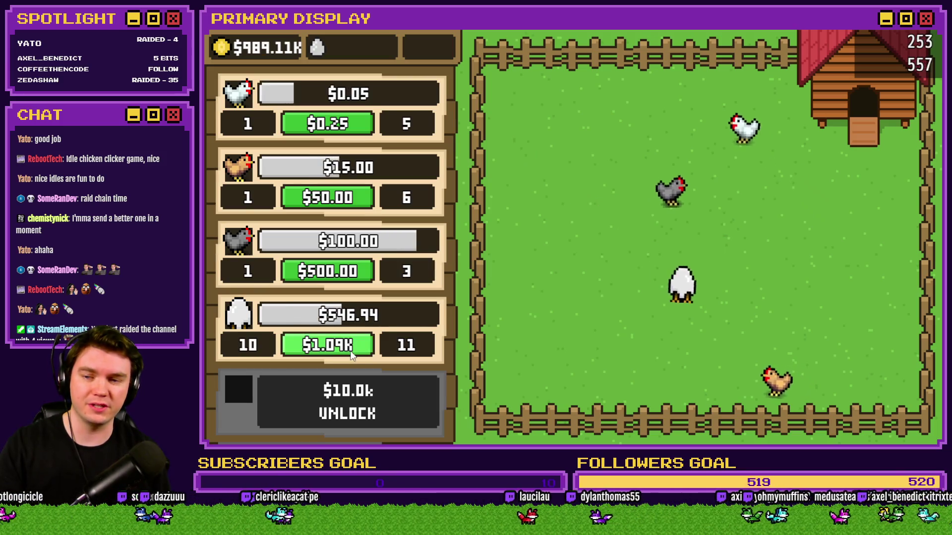
{"action": "left_click", "coordinate": [345, 276]}
{"action": "left_click", "coordinate": [346, 275]}
{"action": "left_click", "coordinate": [346, 275]}
{"action": "left_click", "coordinate": [346, 276]}
Step: Raise the grey chicken upgrade toward level 14
{"action": "left_click", "coordinate": [346, 275]}
{"action": "left_click", "coordinate": [346, 276]}
{"action": "left_click", "coordinate": [347, 274]}
{"action": "left_click", "coordinate": [347, 274]}
{"action": "left_click", "coordinate": [347, 274]}
{"action": "left_click", "coordinate": [347, 274]}
{"action": "left_click", "coordinate": [347, 275]}
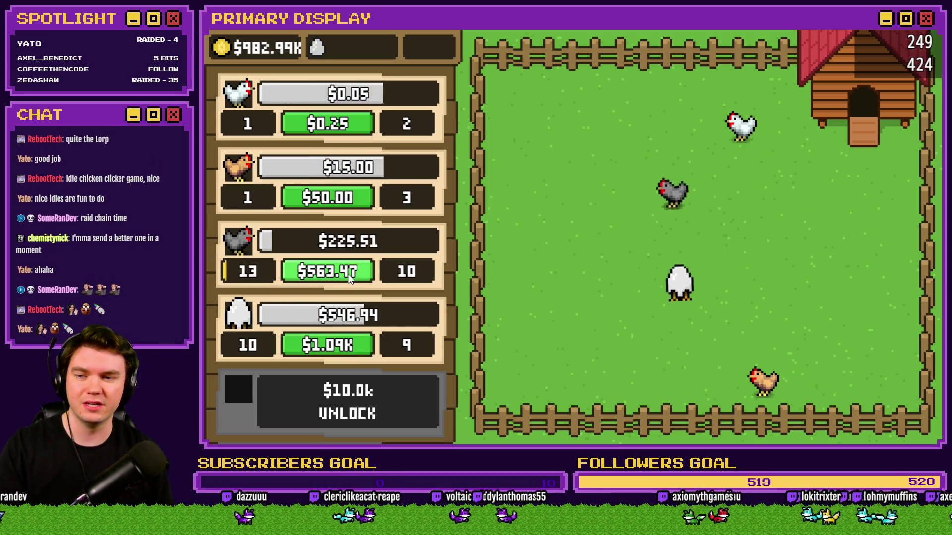
{"action": "left_click", "coordinate": [347, 275]}
Step: Bring the brown and white chicken upgrades to level 10
{"action": "left_click", "coordinate": [350, 202]}
{"action": "left_click", "coordinate": [351, 206]}
{"action": "left_click", "coordinate": [351, 208]}
{"action": "left_click", "coordinate": [351, 208]}
{"action": "left_click", "coordinate": [351, 208]}
{"action": "left_click", "coordinate": [351, 208]}
{"action": "left_click", "coordinate": [346, 129]}
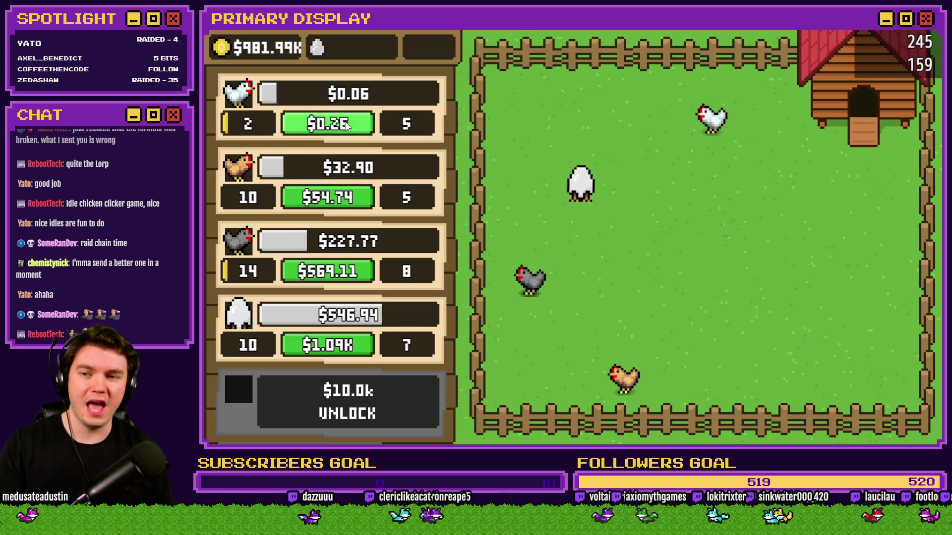
{"action": "left_click", "coordinate": [346, 127]}
{"action": "left_click", "coordinate": [346, 128]}
{"action": "left_click", "coordinate": [346, 127]}
{"action": "left_click", "coordinate": [346, 127]}
Step: Scroll over the upgrade list, then close the farm playtest
{"action": "scroll", "coordinate": [400, 236], "scroll_direction": "down", "scroll_amount": 3}
{"action": "scroll", "coordinate": [402, 238], "scroll_direction": "up", "scroll_amount": 2}
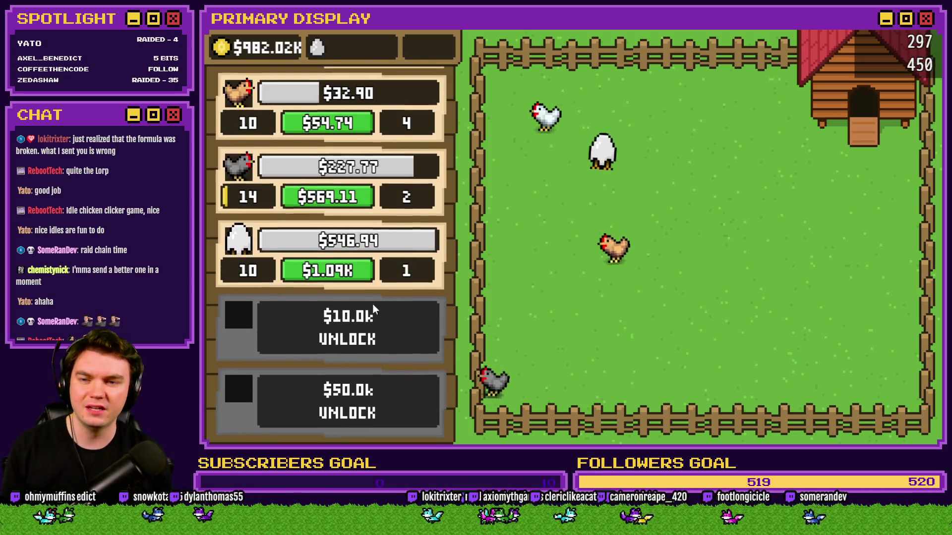
{"action": "scroll", "coordinate": [374, 293], "scroll_direction": "up", "scroll_amount": 2}
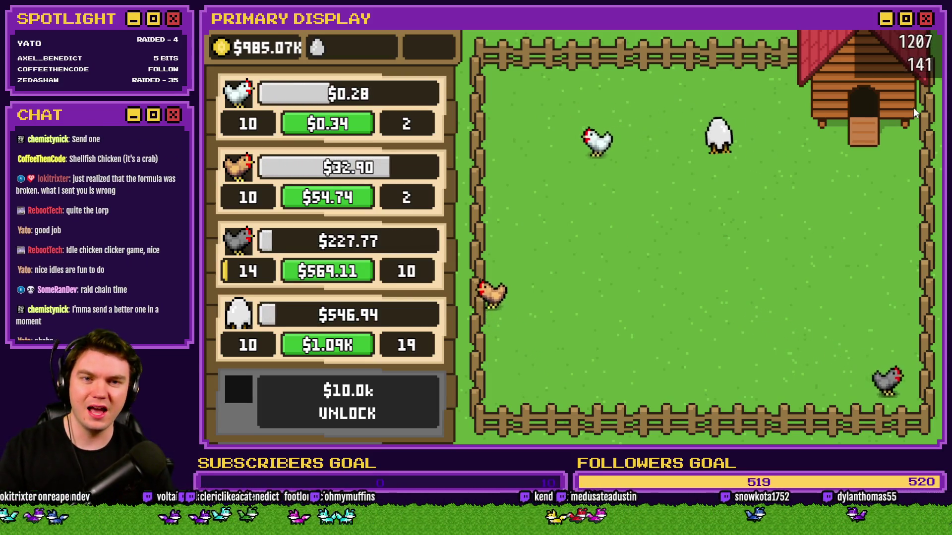
{"action": "key", "text": "alt+F4"}
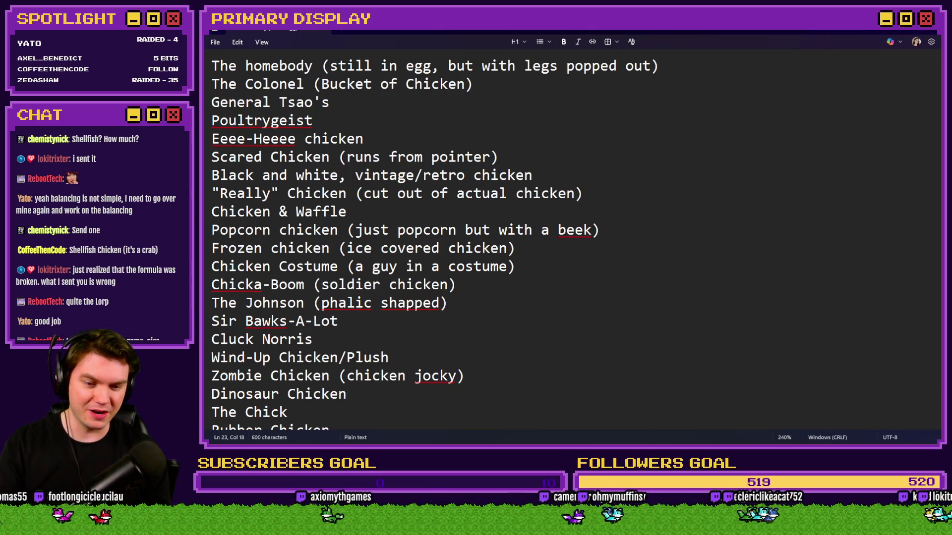
Step: Bring up the Notepad list of chicken breed ideas, from The homebody to The Chick
{"action": "key", "text": "alt+Tab"}
{"action": "key", "text": "alt+Tab"}
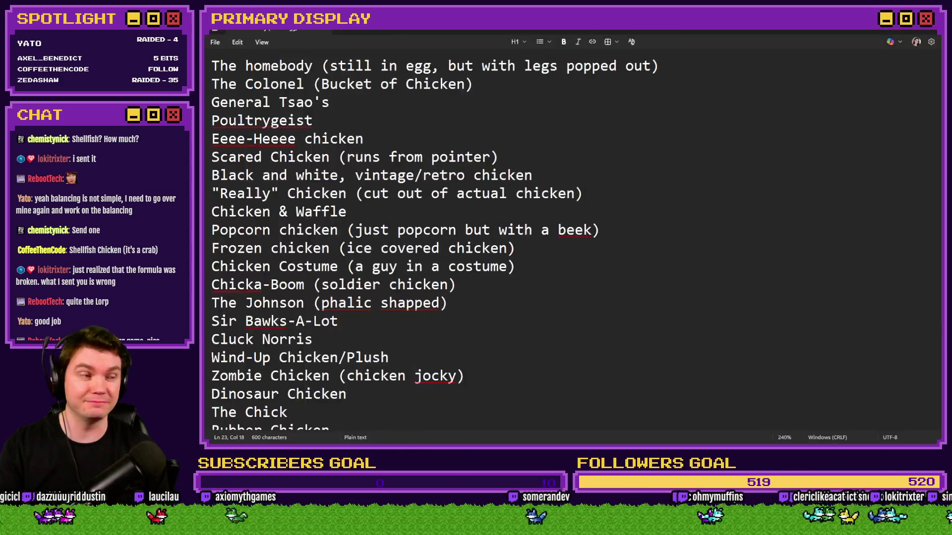